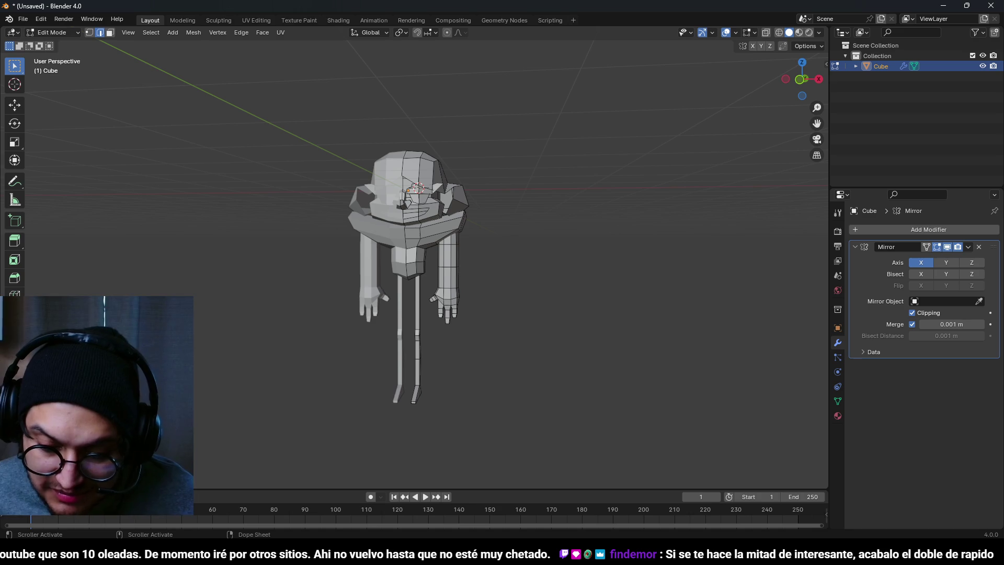
# Orbit to the inner right leg and switch to edge selection to pick the knee edge
pyautogui.press('1')
pyautogui.press('KP_Decimal')
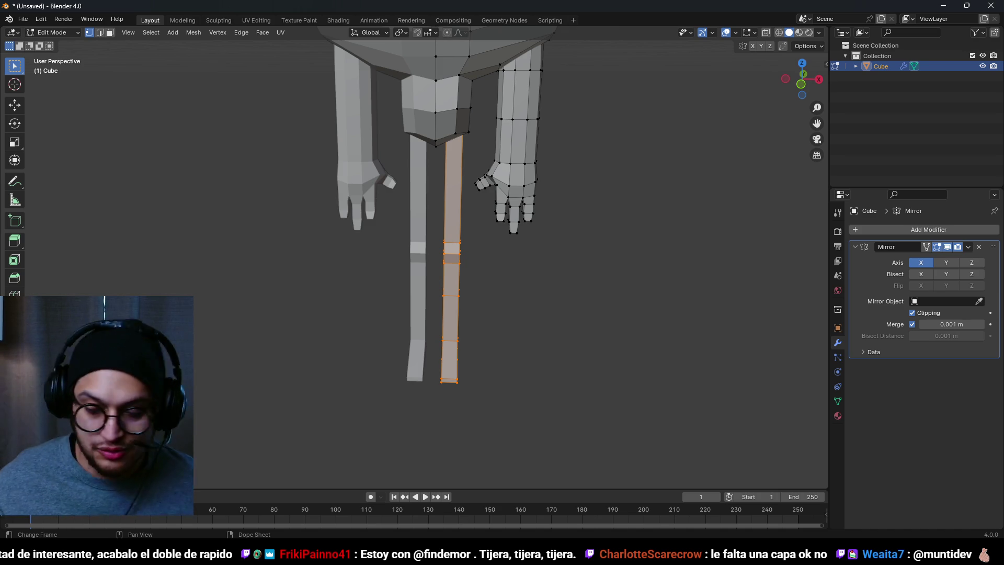
pyautogui.scroll(-5, 578, 179)
pyautogui.moveTo(578, 180); pyautogui.dragTo(335, 198)
pyautogui.scroll(5, 335, 199)
pyautogui.press('g')
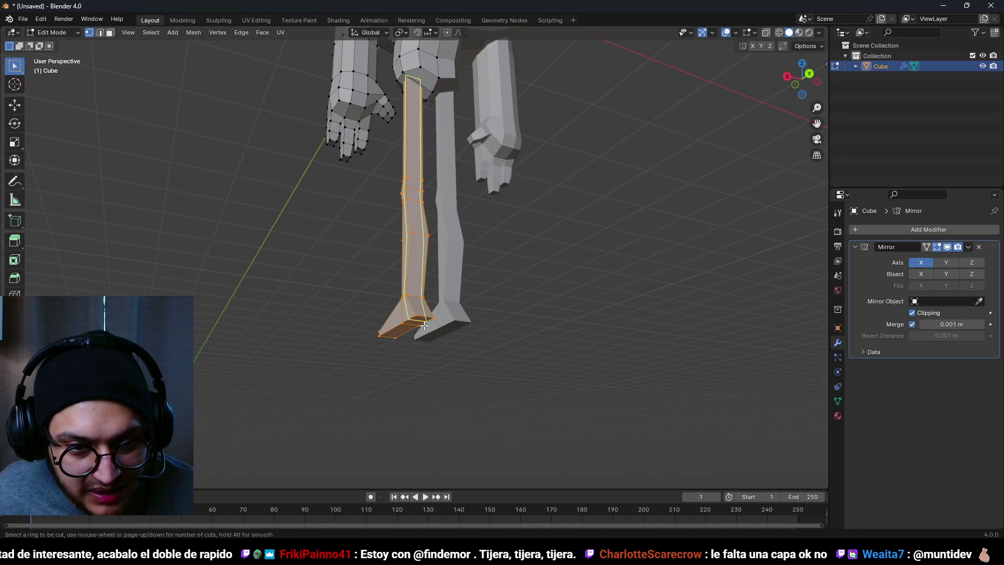
pyautogui.press('Escape')
pyautogui.moveTo(424, 323)
pyautogui.mouseDown()
pyautogui.moveTo(445, 368)
pyautogui.moveTo(602, 364)
pyautogui.mouseUp()
pyautogui.press('2')
pyautogui.keyDown('alt'); pyautogui.click(444, 369); pyautogui.keyUp('alt')
pyautogui.hotkey('alt', 'a')
pyautogui.scroll(2, 449, 331)
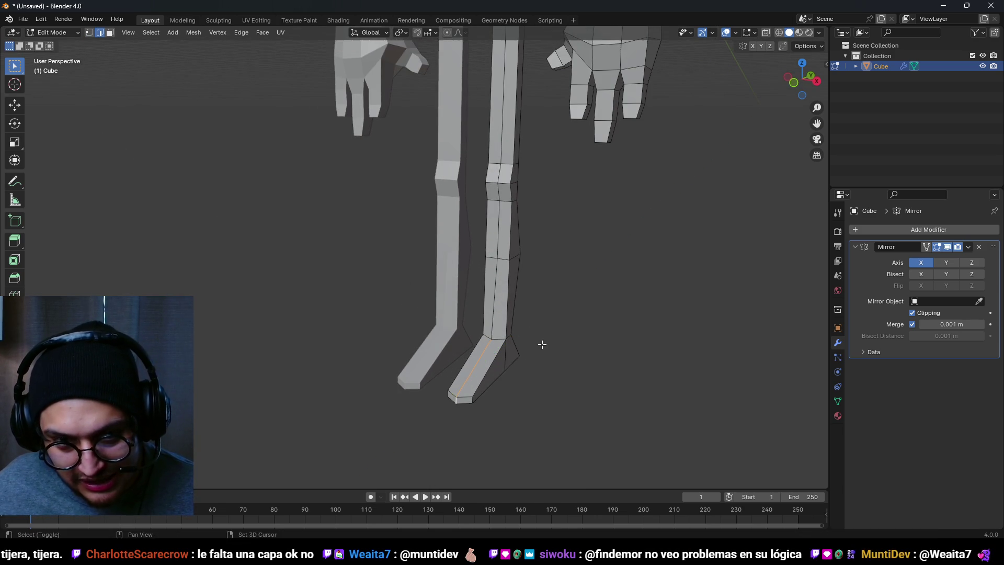
pyautogui.scroll(-2, 481, 246)
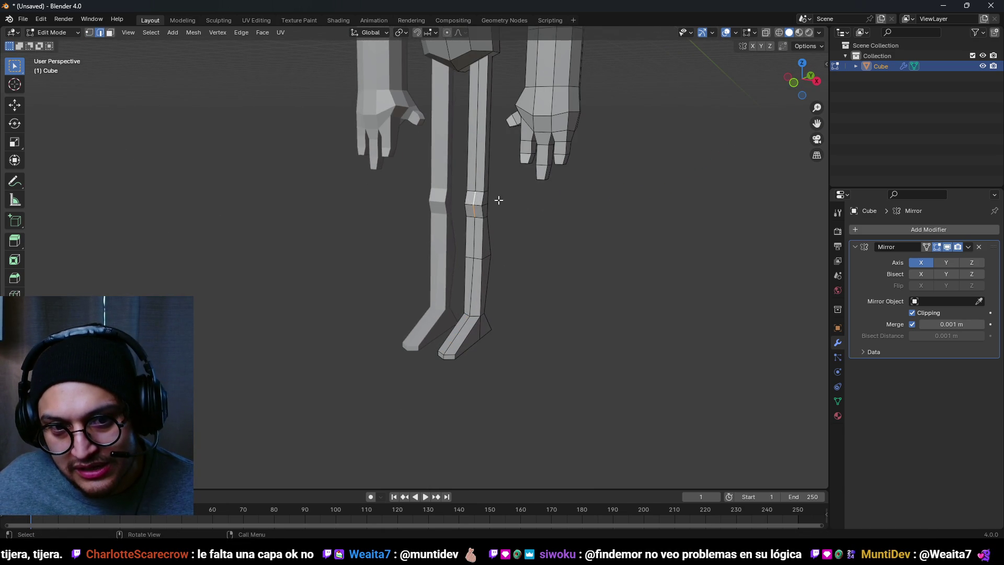
# Move the knee edge along the Y axis to give the leg a slight bend
pyautogui.press('g')
pyautogui.press('y')
pyautogui.click(518, 248)
pyautogui.scroll(-1, 518, 247)
pyautogui.scroll(-2, 518, 248)
pyautogui.scroll(3, 518, 248)
# Orbit around the character to inspect the new knee bend from the side
pyautogui.moveTo(517, 248)
pyautogui.mouseDown()
pyautogui.moveTo(669, 314)
pyautogui.moveTo(494, 321)
pyautogui.moveTo(422, 347)
pyautogui.mouseUp()
pyautogui.scroll(-3, 494, 321)
pyautogui.scroll(2, 529, 332)
pyautogui.scroll(-2, 445, 303)
pyautogui.moveTo(444, 303)
pyautogui.mouseDown()
pyautogui.moveTo(471, 330)
pyautogui.moveTo(525, 298)
pyautogui.mouseUp()
pyautogui.scroll(2, 432, 368)
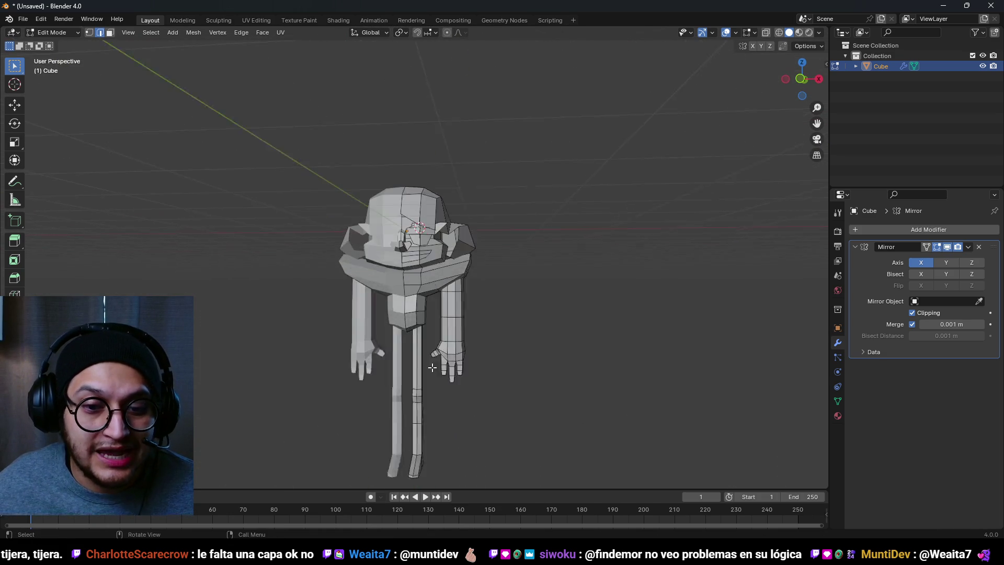
pyautogui.scroll(2, 432, 368)
pyautogui.moveTo(433, 367)
pyautogui.mouseDown()
pyautogui.moveTo(386, 240)
pyautogui.moveTo(419, 314)
pyautogui.mouseUp()
# Move a vertical edge loop on the leg along the Y axis, then check it from side and front
pyautogui.scroll(2, 440, 382)
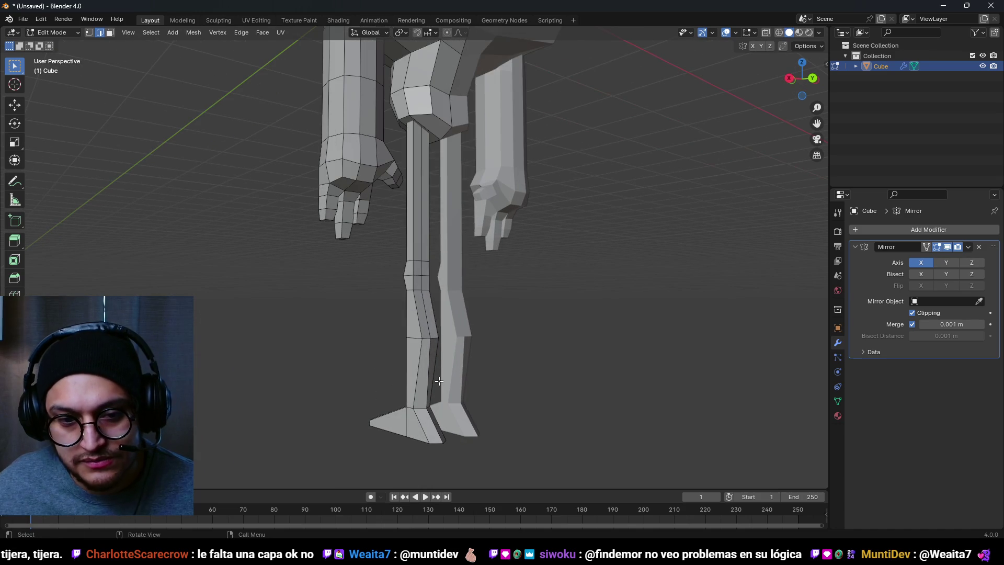
pyautogui.keyDown('alt'); pyautogui.click(427, 238); pyautogui.keyUp('alt')
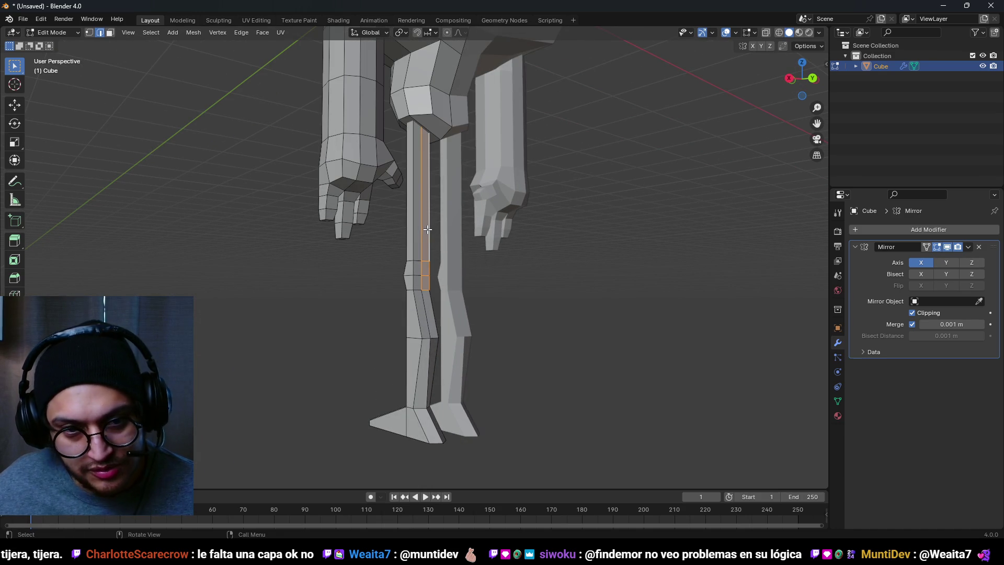
pyautogui.moveTo(427, 239)
pyautogui.mouseDown()
pyautogui.moveTo(493, 288)
pyautogui.moveTo(453, 298)
pyautogui.moveTo(494, 287)
pyautogui.mouseUp()
pyautogui.press('g')
pyautogui.press('y')
pyautogui.click(513, 294)
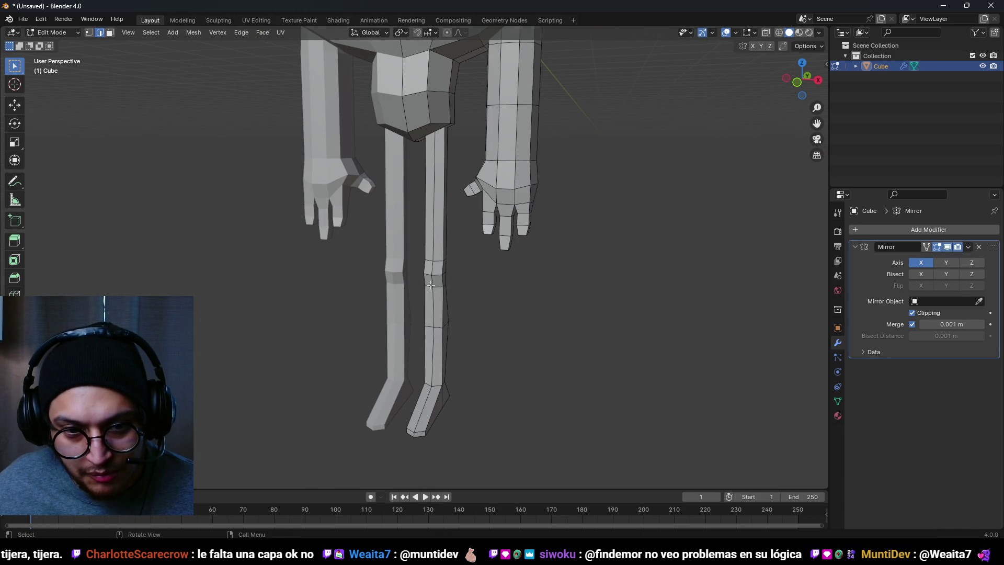
pyautogui.scroll(-2, 432, 260)
pyautogui.moveTo(619, 265); pyautogui.dragTo(523, 257)
pyautogui.scroll(-3, 523, 257)
pyautogui.moveTo(372, 294)
pyautogui.mouseDown()
pyautogui.moveTo(561, 310)
pyautogui.moveTo(365, 312)
pyautogui.moveTo(219, 328)
pyautogui.moveTo(502, 294)
pyautogui.moveTo(385, 257)
pyautogui.mouseUp()
pyautogui.scroll(3, 456, 293)
# Turn on X-ray to reach the lower-leg vertices, then start and cancel a Z move
pyautogui.hotkey('alt', 'z')
pyautogui.hotkey('alt', 'z')
pyautogui.press('g')
pyautogui.press('z')
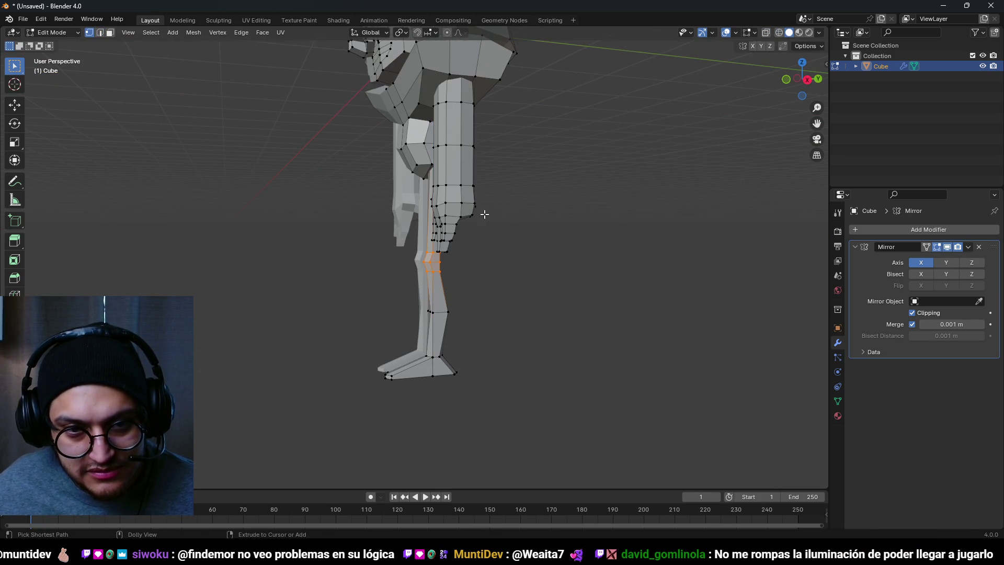
pyautogui.press('Escape')
pyautogui.scroll(-1, 468, 239)
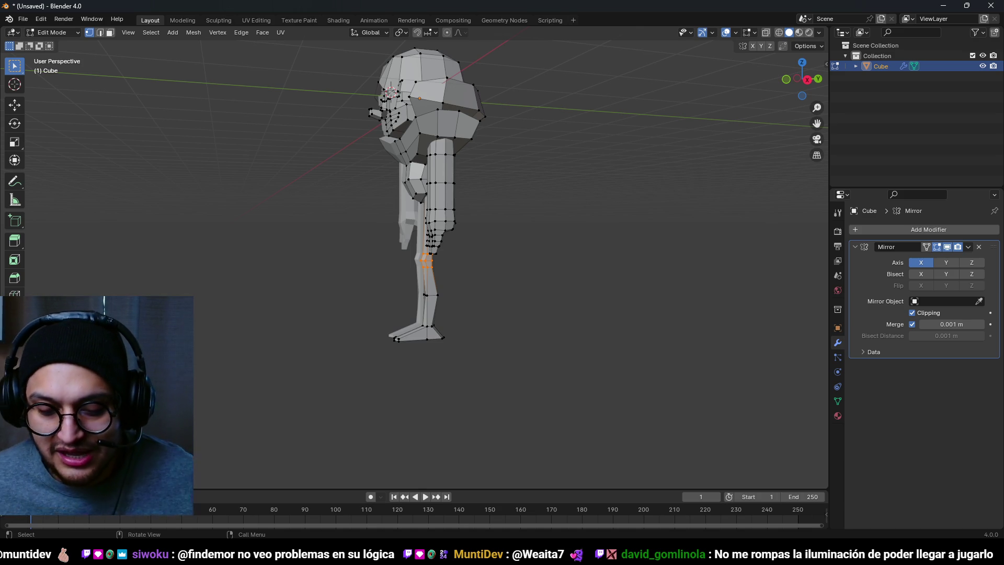
pyautogui.scroll(-3, 455, 292)
pyautogui.scroll(5, 491, 291)
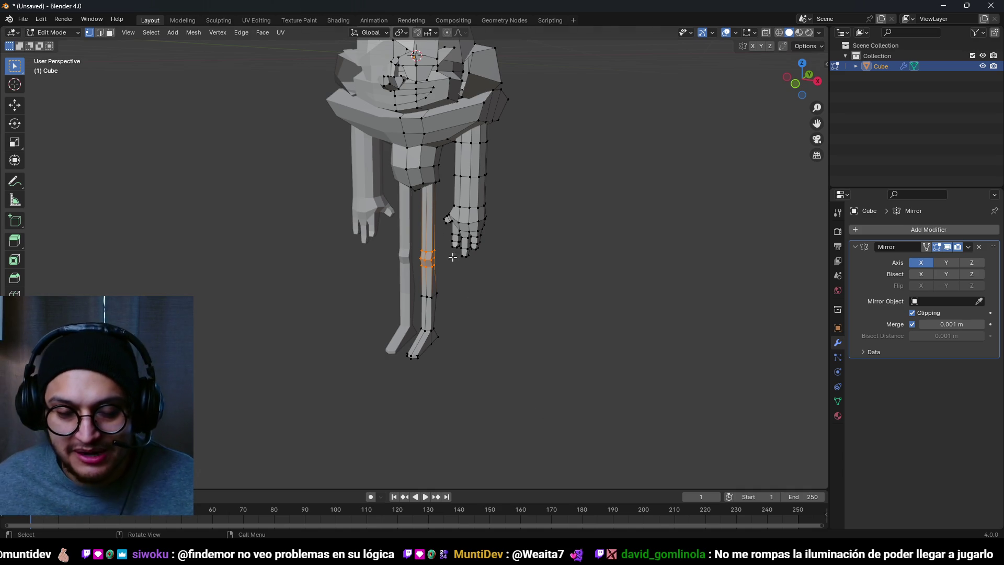
# Add a centred horizontal edge loop cut around the pelvis block
pyautogui.moveTo(474, 298); pyautogui.dragTo(489, 232)
pyautogui.press('KP_1')
pyautogui.press('KP_3')
pyautogui.scroll(3, 518, 220)
pyautogui.moveTo(518, 220); pyautogui.dragTo(486, 231)
pyautogui.scroll(-5, 485, 230)
pyautogui.scroll(8, 476, 259)
pyautogui.hotkey('ctrl', 'r')
pyautogui.click(475, 259)
pyautogui.rightClick(497, 261)
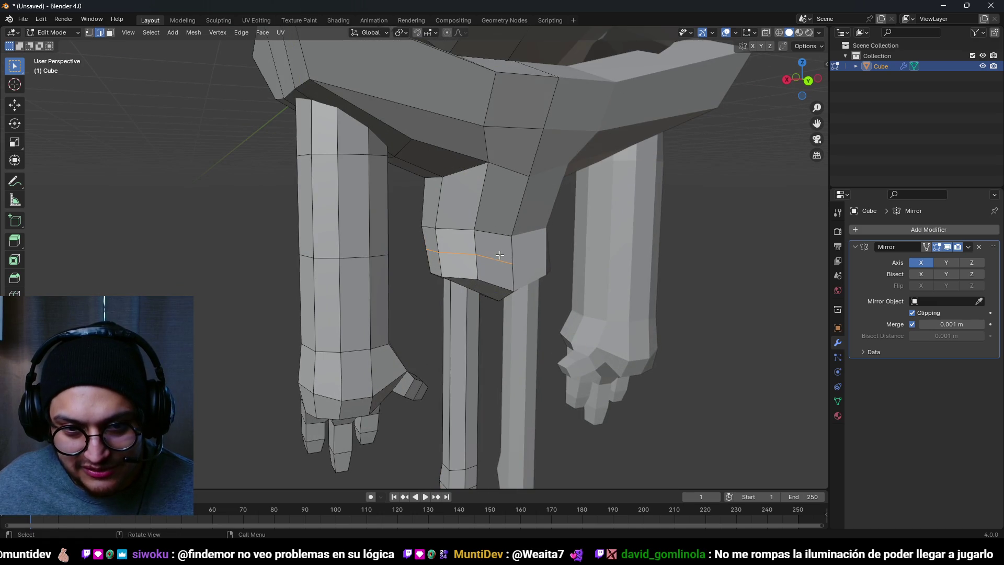
pyautogui.scroll(-3, 475, 267)
# Add a second pelvis loop, slide it toward the hip, and return to Object Mode
pyautogui.moveTo(475, 268)
pyautogui.mouseDown()
pyautogui.moveTo(462, 296)
pyautogui.moveTo(440, 290)
pyautogui.moveTo(678, 292)
pyautogui.moveTo(679, 327)
pyautogui.moveTo(669, 322)
pyautogui.mouseUp()
pyautogui.scroll(4, 670, 321)
pyautogui.press('a')
pyautogui.hotkey('alt', 'a')
pyautogui.hotkey('ctrl', 'r')
pyautogui.click(483, 269)
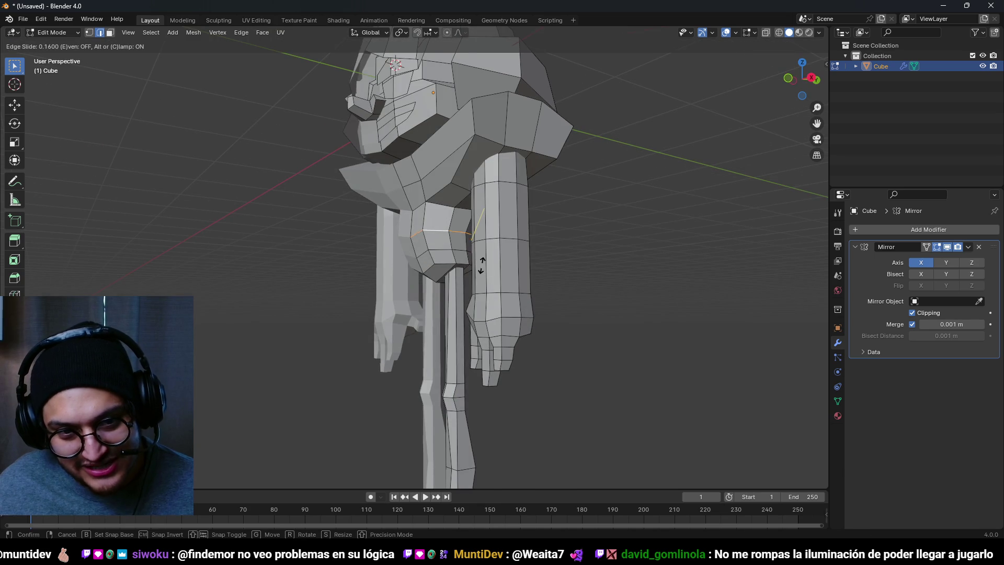
pyautogui.click(482, 264)
pyautogui.press('a')
pyautogui.hotkey('alt', 'a')
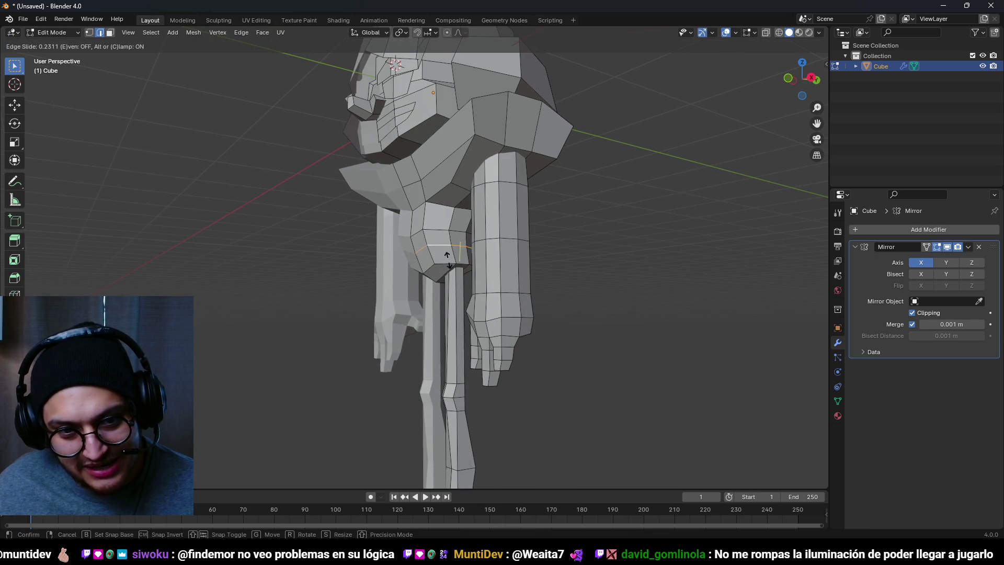
pyautogui.scroll(-5, 619, 291)
pyautogui.moveTo(607, 288)
pyautogui.mouseDown()
pyautogui.moveTo(619, 291)
pyautogui.moveTo(275, 267)
pyautogui.moveTo(64, 286)
pyautogui.moveTo(413, 237)
pyautogui.mouseUp()
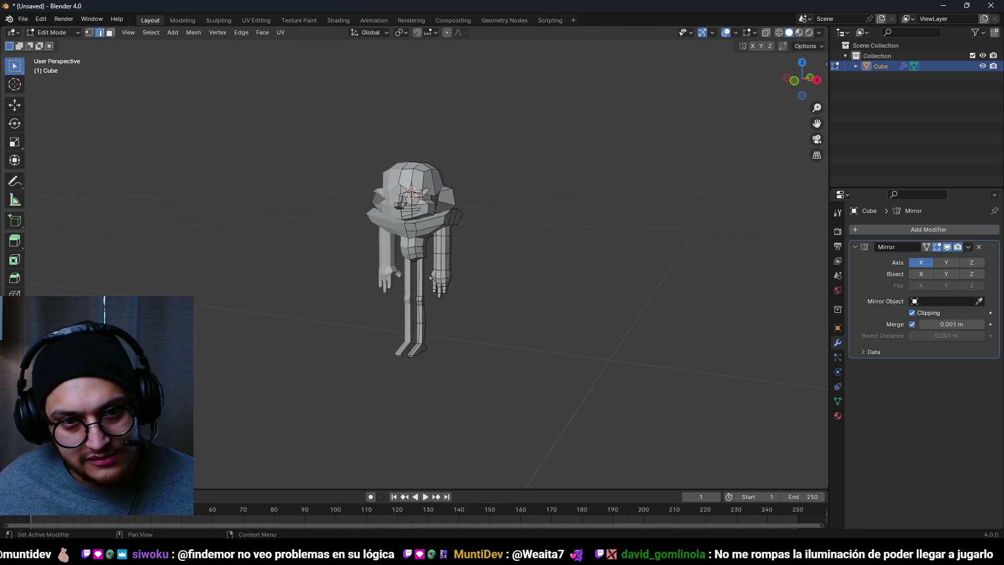
pyautogui.press('Tab')
pyautogui.rightClick(418, 223)
pyautogui.click(418, 223)
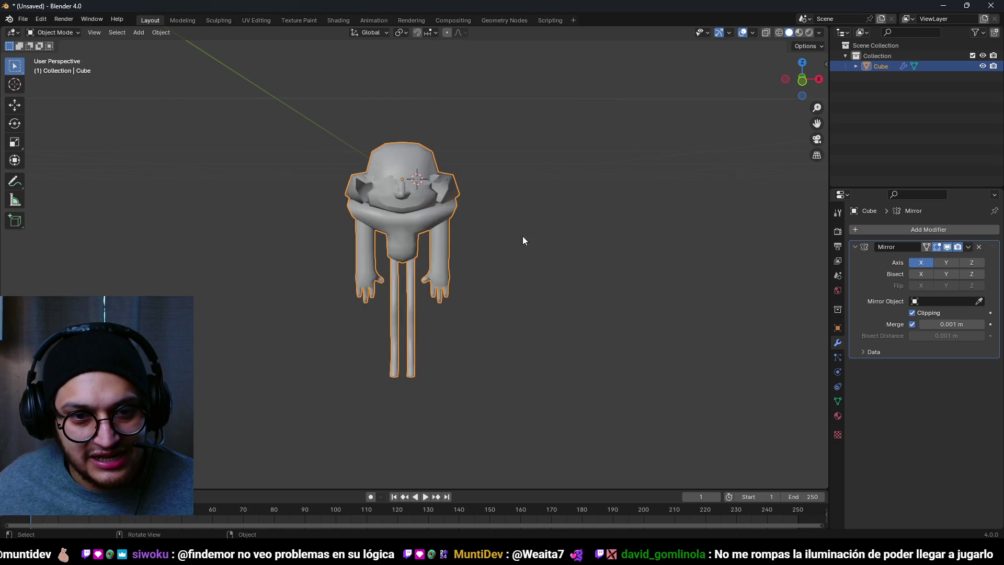
pyautogui.moveTo(481, 234); pyautogui.dragTo(377, 222)
pyautogui.rightClick(438, 222)
pyautogui.click(439, 222)
pyautogui.hotkey('ctrl', '1')
pyautogui.moveTo(469, 220)
pyautogui.mouseDown()
pyautogui.moveTo(568, 263)
pyautogui.moveTo(489, 259)
pyautogui.moveTo(495, 268)
pyautogui.moveTo(485, 256)
pyautogui.mouseUp()
pyautogui.hotkey('ctrl', 'z')
pyautogui.hotkey('ctrl', 'z')
pyautogui.scroll(5, 485, 257)
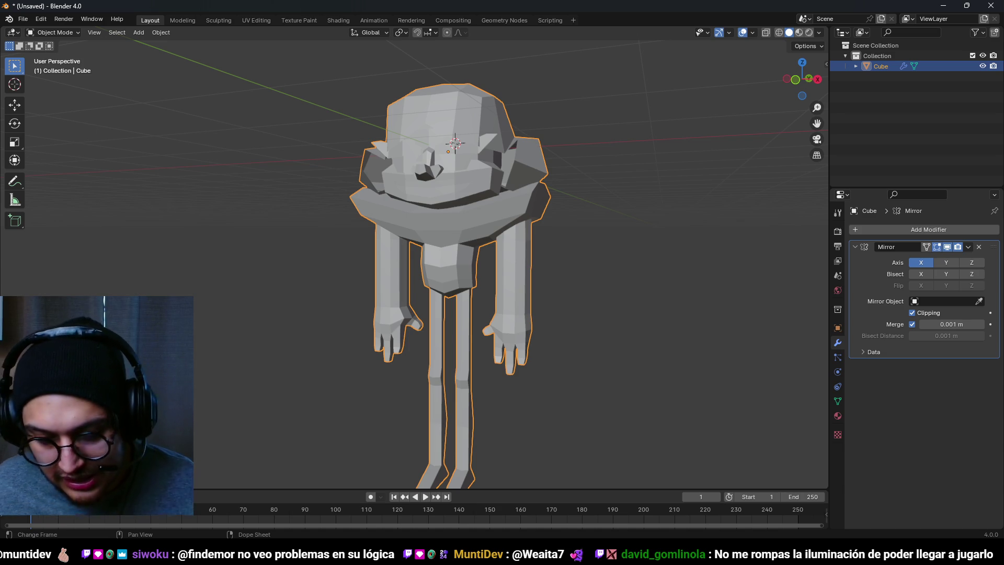
pyautogui.moveTo(475, 275)
pyautogui.mouseDown()
pyautogui.moveTo(491, 289)
pyautogui.moveTo(573, 240)
pyautogui.mouseUp()
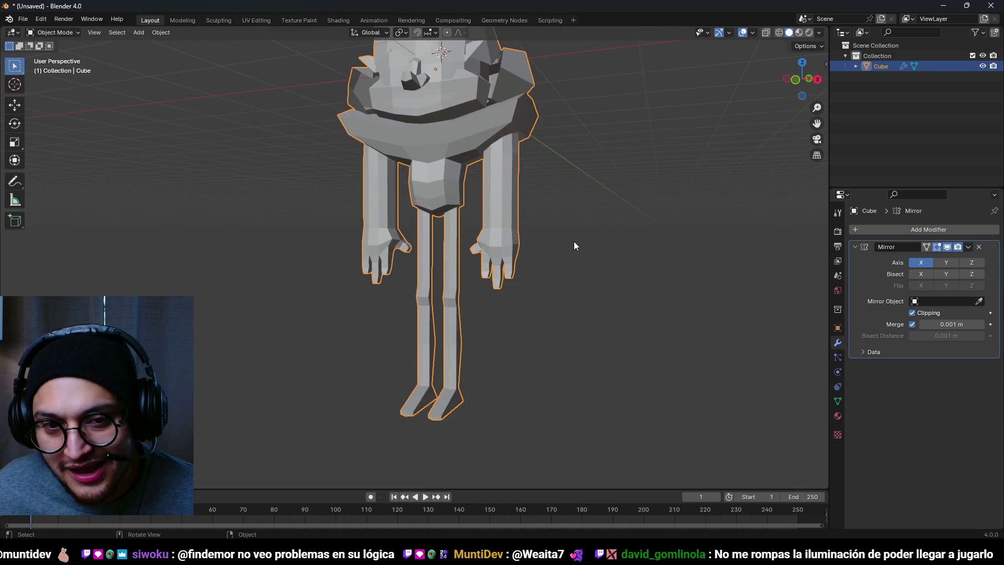
pyautogui.press('KP_1')
pyautogui.scroll(-4, 482, 313)
pyautogui.scroll(4, 350, 207)
pyautogui.press('Tab')
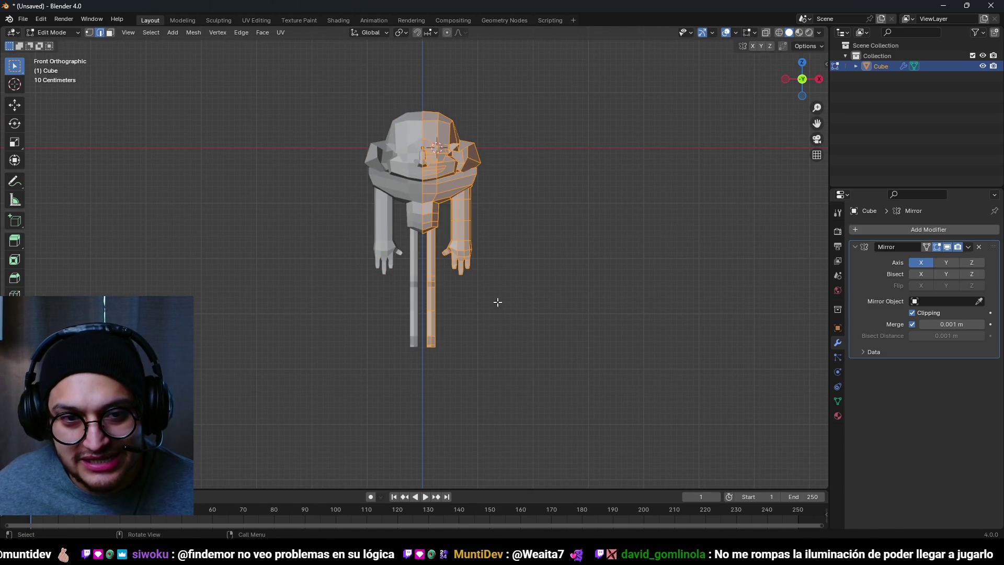
pyautogui.press('g')
pyautogui.press('z')
pyautogui.press('Escape')
pyautogui.scroll(-4, 484, 224)
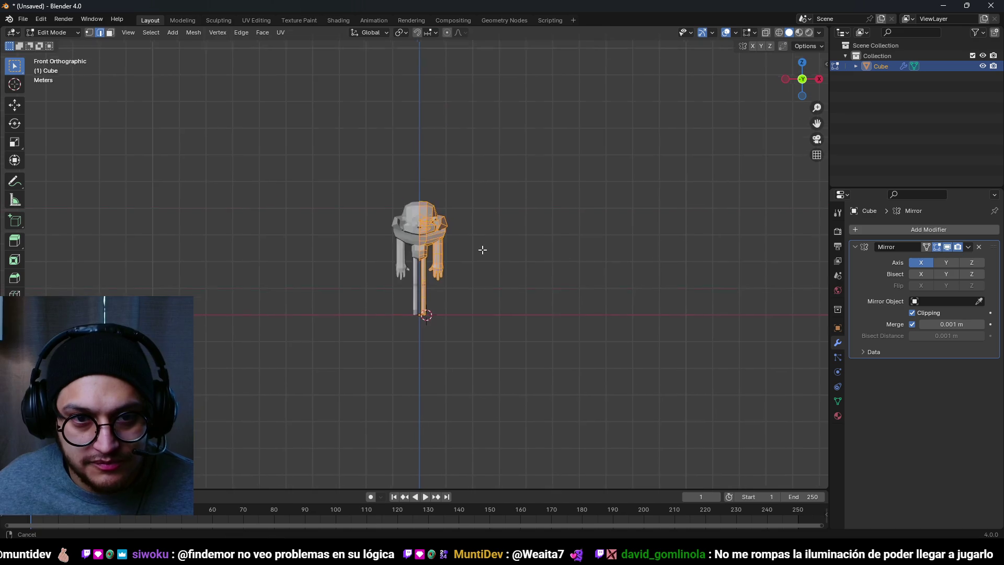
pyautogui.scroll(4, 477, 273)
pyautogui.press('Tab')
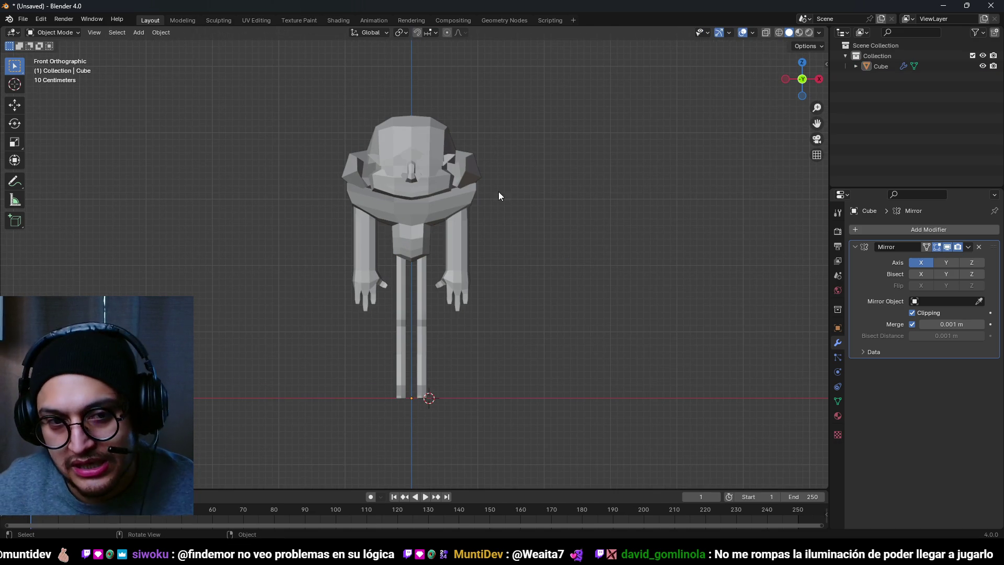
pyautogui.click(477, 175)
pyautogui.moveTo(477, 175)
pyautogui.mouseDown()
pyautogui.moveTo(312, 181)
pyautogui.moveTo(193, 165)
pyautogui.mouseUp()
pyautogui.scroll(8, 422, 205)
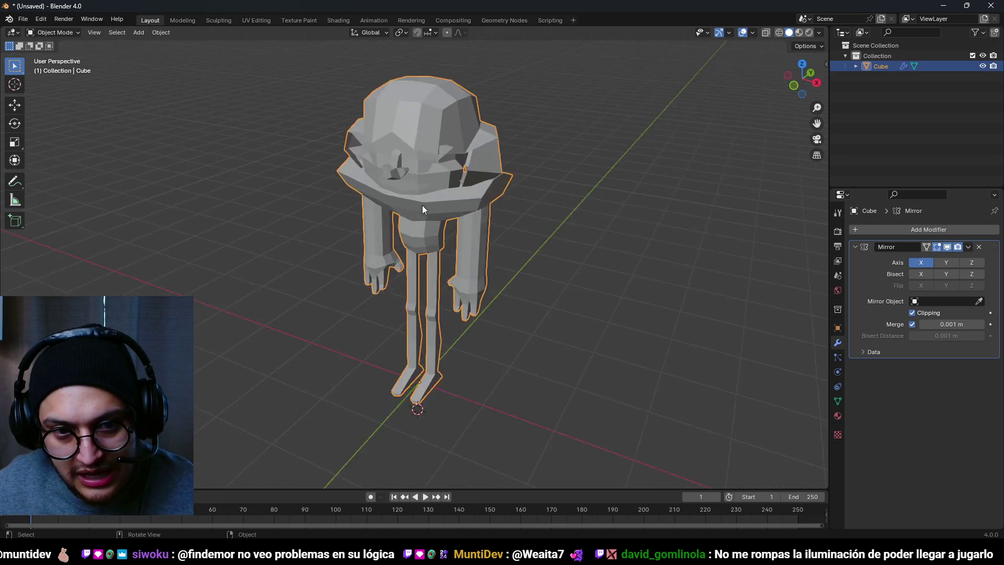
pyautogui.press('Tab')
pyautogui.hotkey('alt', 'a')
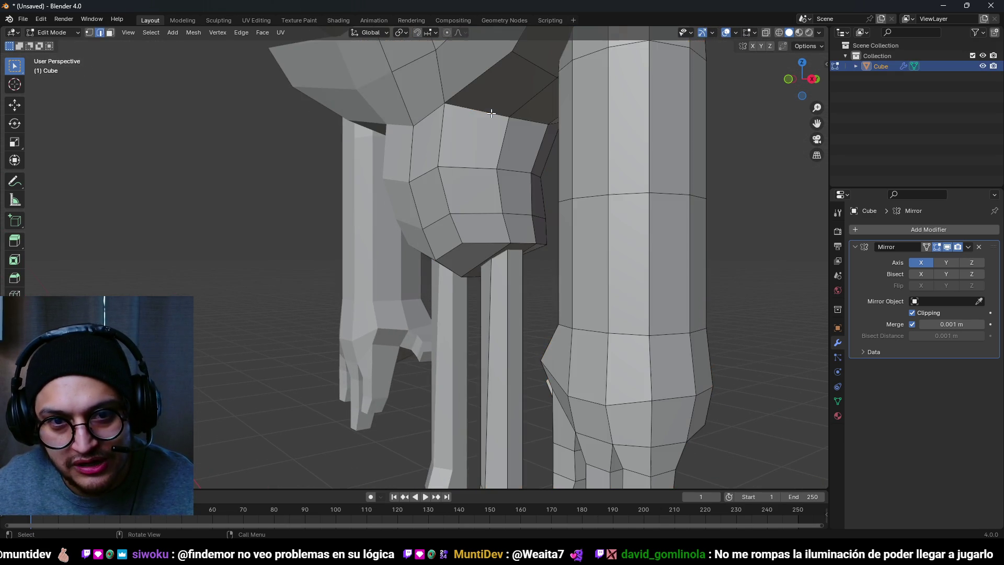
# Orbit around the torso and hips to a front view, clearing the mesh selection
pyautogui.scroll(-4, 427, 114)
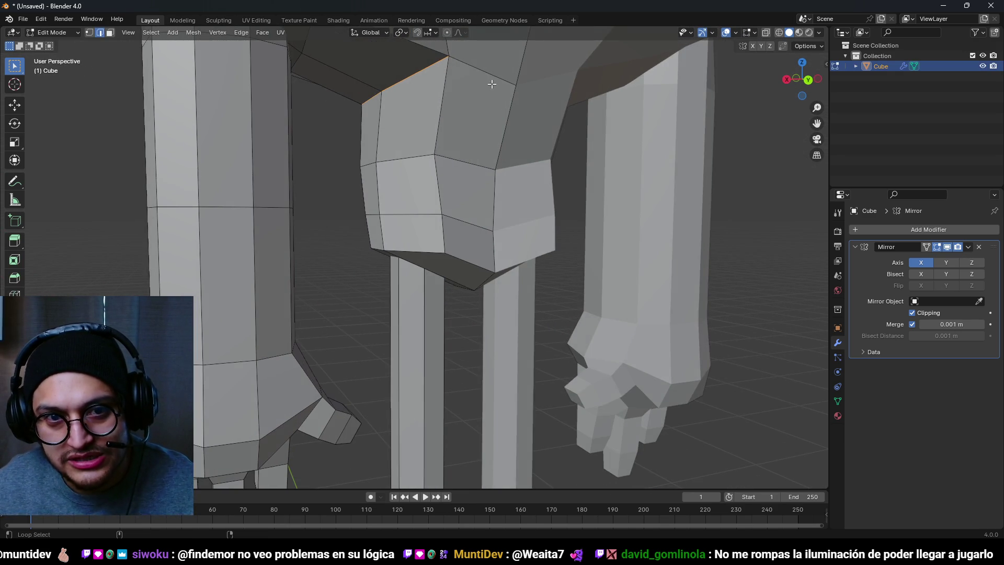
pyautogui.scroll(-4, 427, 115)
pyautogui.moveTo(602, 121)
pyautogui.mouseDown()
pyautogui.moveTo(658, 108)
pyautogui.moveTo(585, 99)
pyautogui.moveTo(596, 103)
pyautogui.moveTo(527, 188)
pyautogui.moveTo(746, 203)
pyautogui.moveTo(467, 208)
pyautogui.mouseUp()
pyautogui.scroll(-4, 596, 103)
pyautogui.press('a')
pyautogui.hotkey('alt', 'a')
pyautogui.scroll(3, 467, 208)
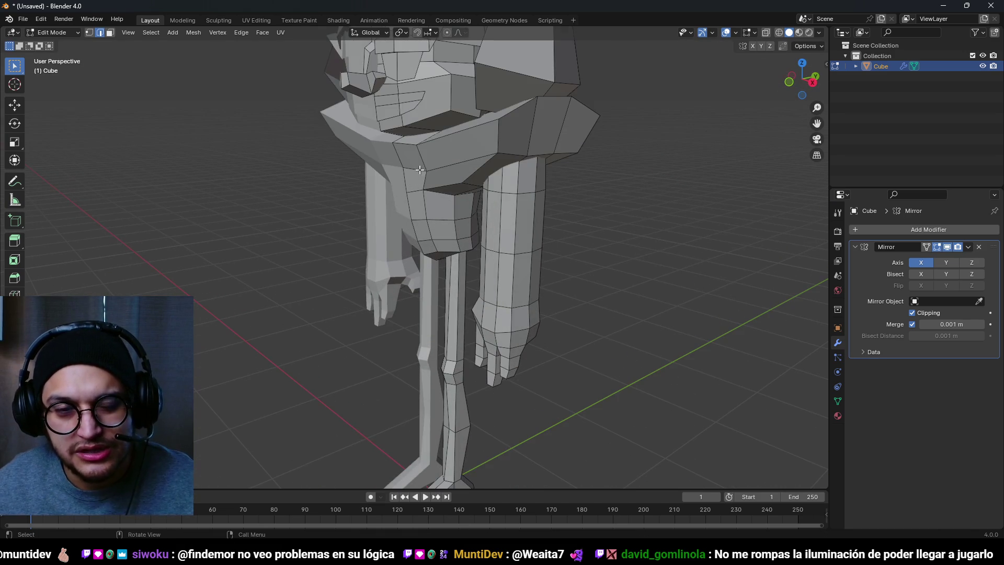
pyautogui.scroll(-3, 414, 166)
pyautogui.scroll(-3, 414, 166)
pyautogui.moveTo(414, 165)
pyautogui.mouseDown()
pyautogui.moveTo(466, 233)
pyautogui.moveTo(518, 224)
pyautogui.moveTo(370, 225)
pyautogui.moveTo(245, 206)
pyautogui.moveTo(423, 183)
pyautogui.mouseUp()
pyautogui.scroll(4, 423, 183)
pyautogui.scroll(1, 532, 211)
pyautogui.moveTo(531, 210); pyautogui.dragTo(539, 199)
pyautogui.scroll(2, 539, 199)
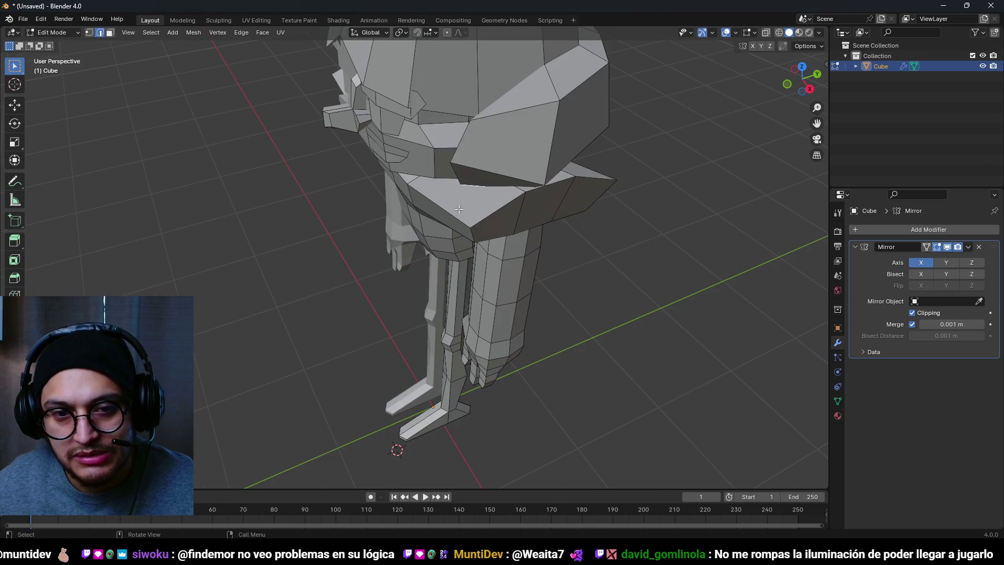
pyautogui.moveTo(640, 205); pyautogui.dragTo(523, 230)
# Select the belt ring of faces and scale it along the Y axis
pyautogui.keyDown('alt'); pyautogui.click(546, 228); pyautogui.keyUp('alt')
pyautogui.scroll(2, 656, 249)
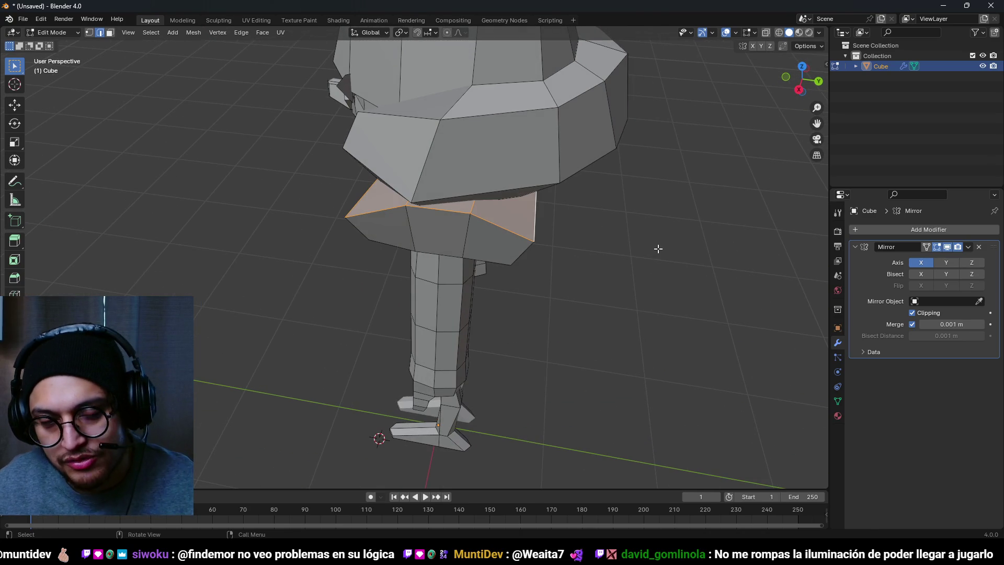
pyautogui.press('s')
pyautogui.press('y')
pyautogui.click(628, 240)
pyautogui.moveTo(628, 240)
pyautogui.mouseDown()
pyautogui.moveTo(451, 116)
pyautogui.moveTo(492, 84)
pyautogui.moveTo(552, 80)
pyautogui.mouseUp()
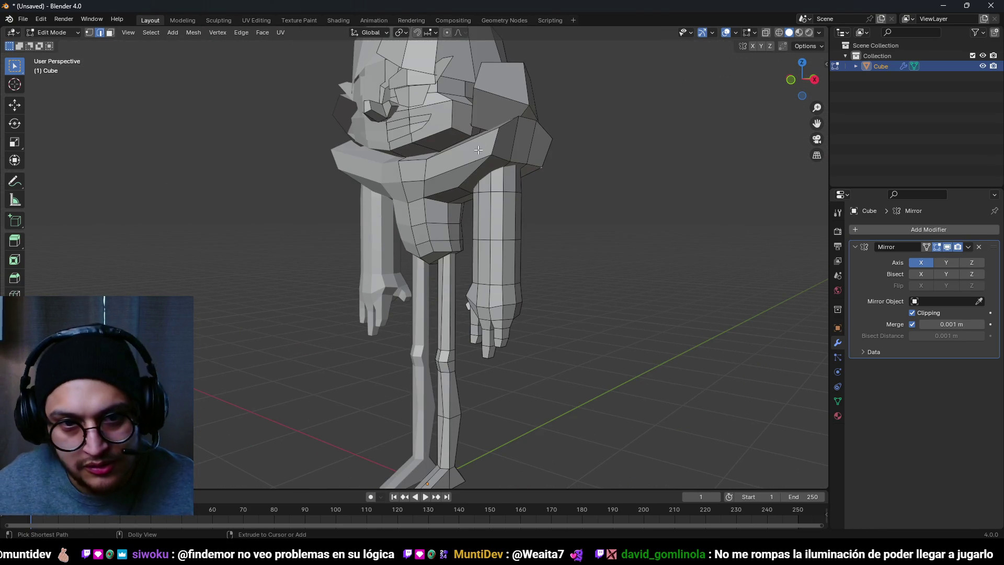
pyautogui.scroll(-2, 479, 145)
pyautogui.moveTo(523, 163)
pyautogui.mouseDown()
pyautogui.moveTo(657, 168)
pyautogui.moveTo(470, 215)
pyautogui.moveTo(531, 231)
pyautogui.moveTo(242, 232)
pyautogui.moveTo(547, 249)
pyautogui.mouseUp()
pyautogui.scroll(2, 397, 240)
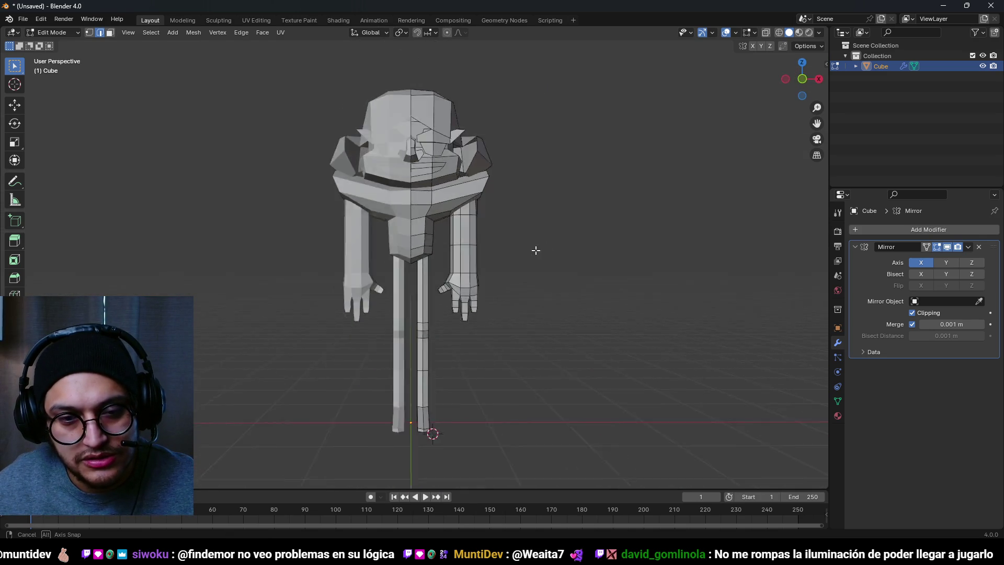
# Add an edge loop at the right wrist and scale it 1.5 times into a cuff
pyautogui.scroll(4, 544, 256)
pyautogui.hotkey('ctrl', 'r')
pyautogui.click(534, 266)
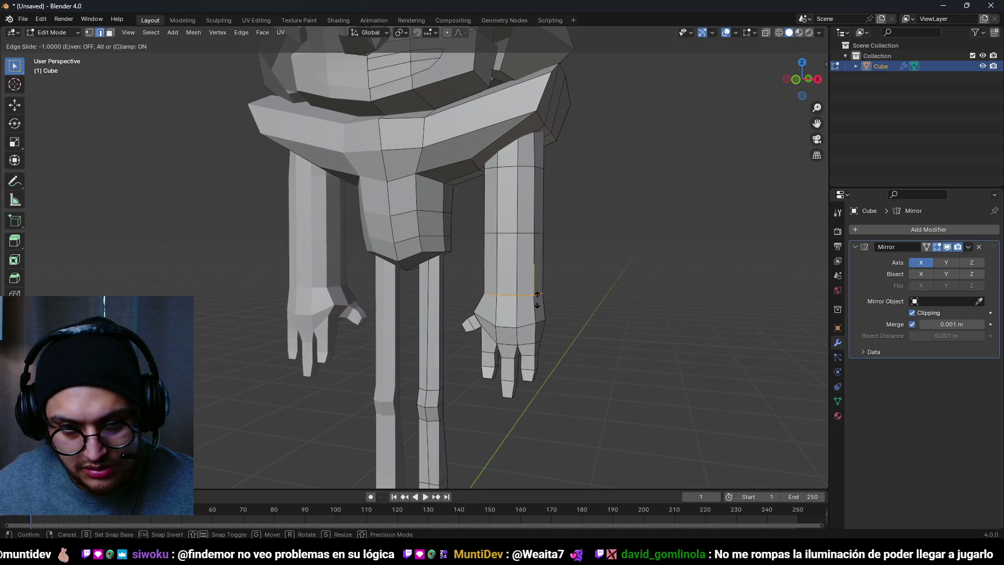
pyautogui.click(537, 299)
pyautogui.press('s')
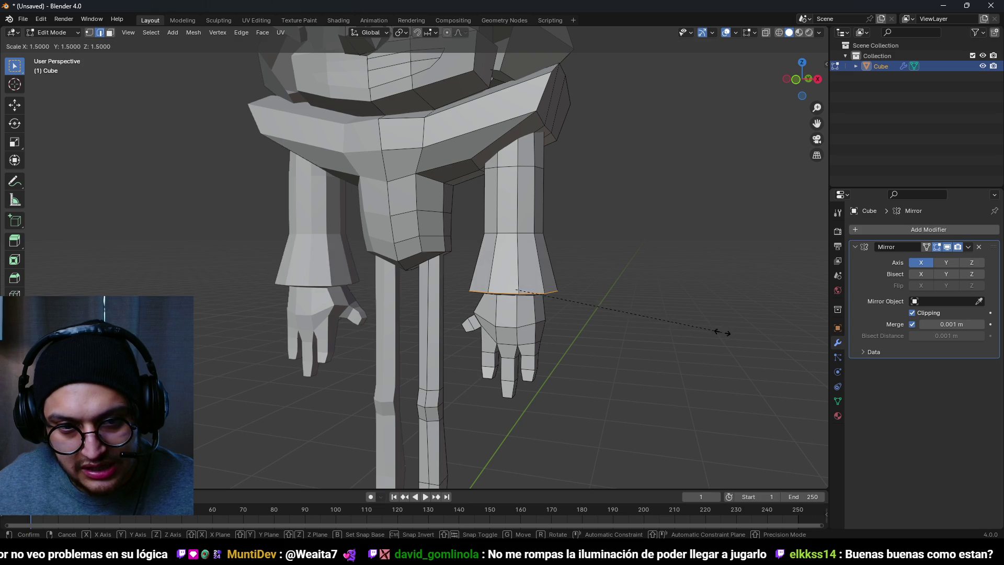
pyautogui.click(722, 333)
# Nudge the wrist loop vertically along Z and switch to front orthographic view
pyautogui.scroll(-3, 574, 273)
pyautogui.scroll(3, 583, 254)
pyautogui.press('g')
pyautogui.press('z')
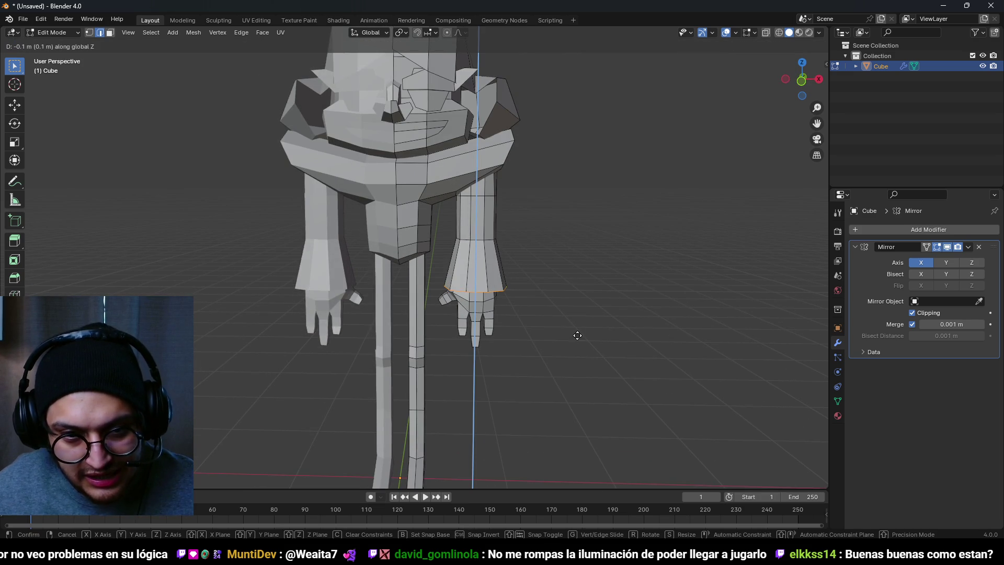
pyautogui.click(569, 274)
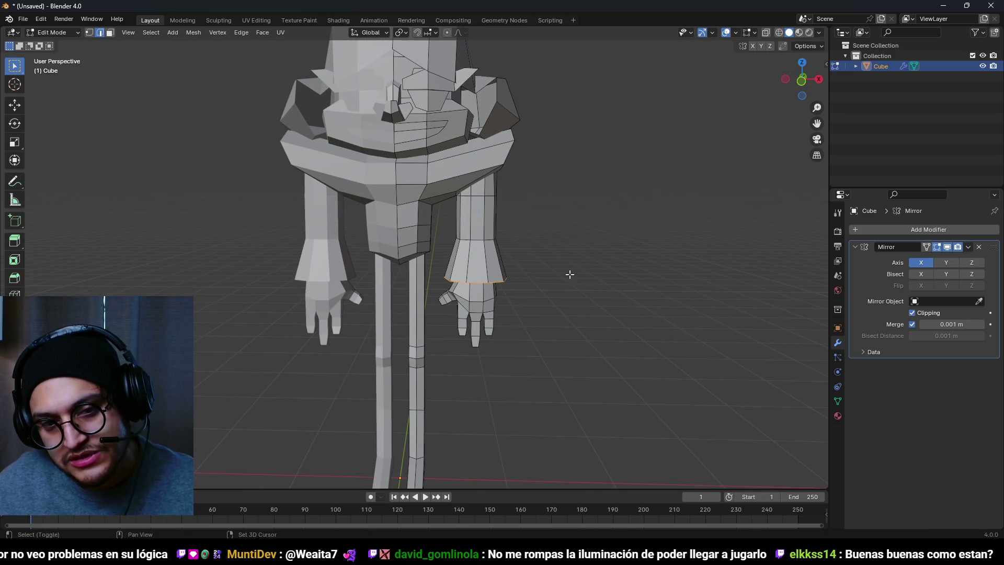
pyautogui.press('KP_1')
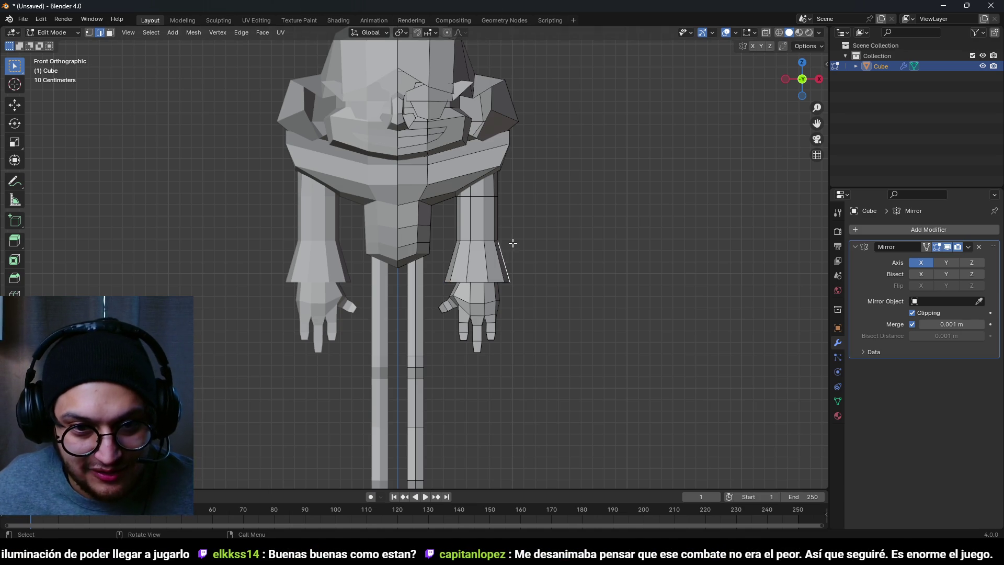
# From the character's side, slide an edge loop along the leg
pyautogui.scroll(-5, 470, 272)
pyautogui.scroll(3, 552, 278)
pyautogui.scroll(-3, 530, 229)
pyautogui.moveTo(530, 229)
pyautogui.mouseDown()
pyautogui.moveTo(341, 218)
pyautogui.moveTo(366, 166)
pyautogui.moveTo(460, 246)
pyautogui.moveTo(311, 269)
pyautogui.moveTo(397, 262)
pyautogui.mouseUp()
pyautogui.scroll(3, 419, 261)
pyautogui.press('g')
pyautogui.press('g')
pyautogui.click(437, 349)
# In front view, flare the lower leg loop outward and lower it along Z
pyautogui.press('KP_1')
pyautogui.scroll(3, 494, 270)
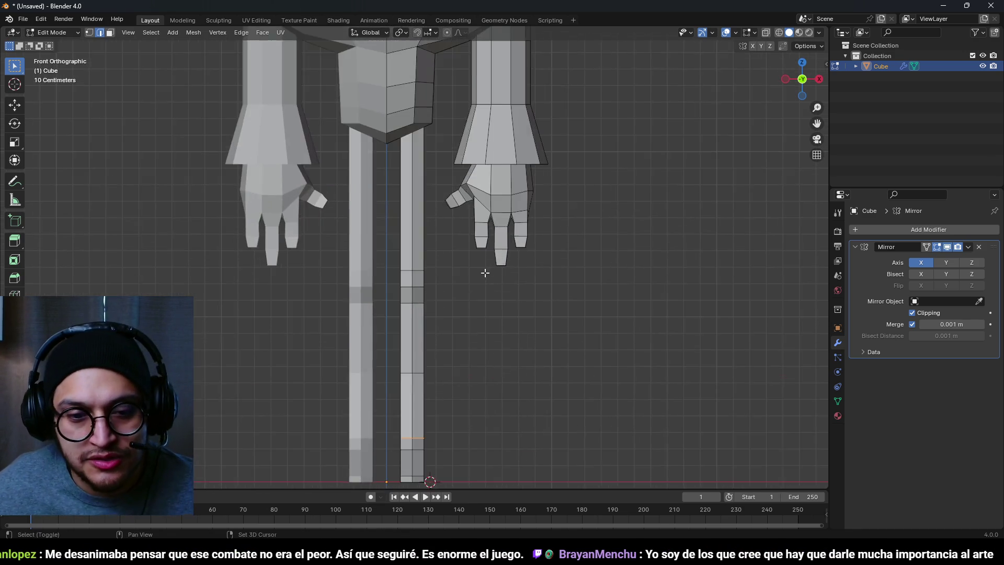
pyautogui.scroll(1, 493, 270)
pyautogui.press('s')
pyautogui.click(620, 323)
pyautogui.press('g')
pyautogui.press('z')
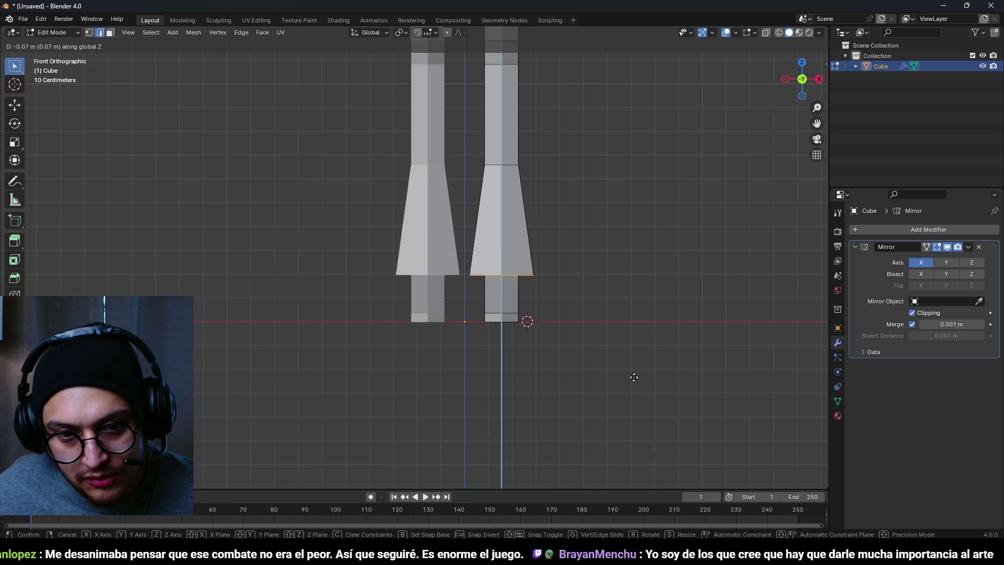
pyautogui.click(635, 386)
# Check the flared boot cuffs in perspective, then switch to a side view of the leg
pyautogui.scroll(-3, 483, 209)
pyautogui.moveTo(482, 209); pyautogui.dragTo(494, 212)
pyautogui.scroll(3, 502, 214)
pyautogui.press('KP_3')
pyautogui.scroll(3, 502, 213)
# Raise the foot loop vertically along Z
pyautogui.press('s')
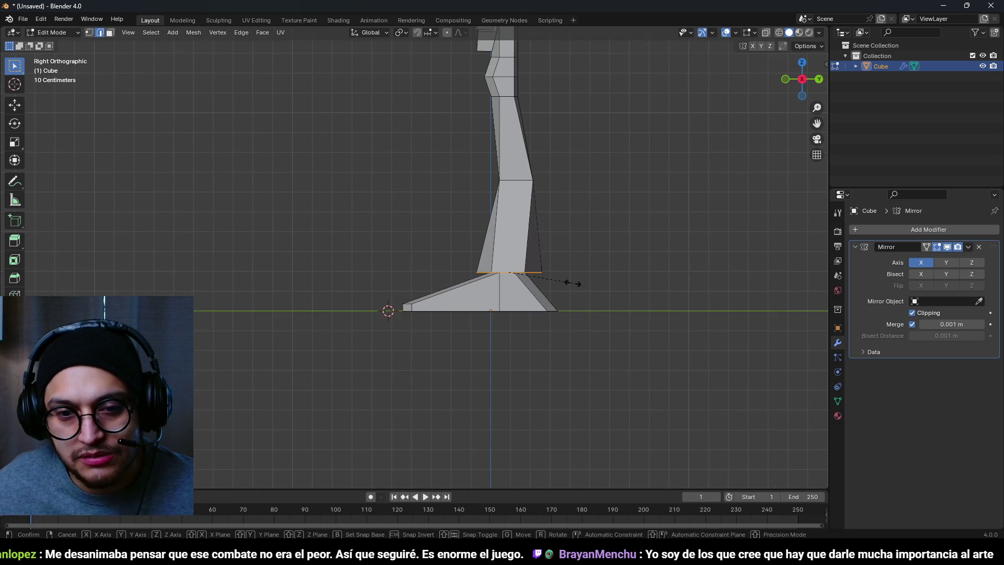
pyautogui.press('y')
pyautogui.press('g')
pyautogui.press('y')
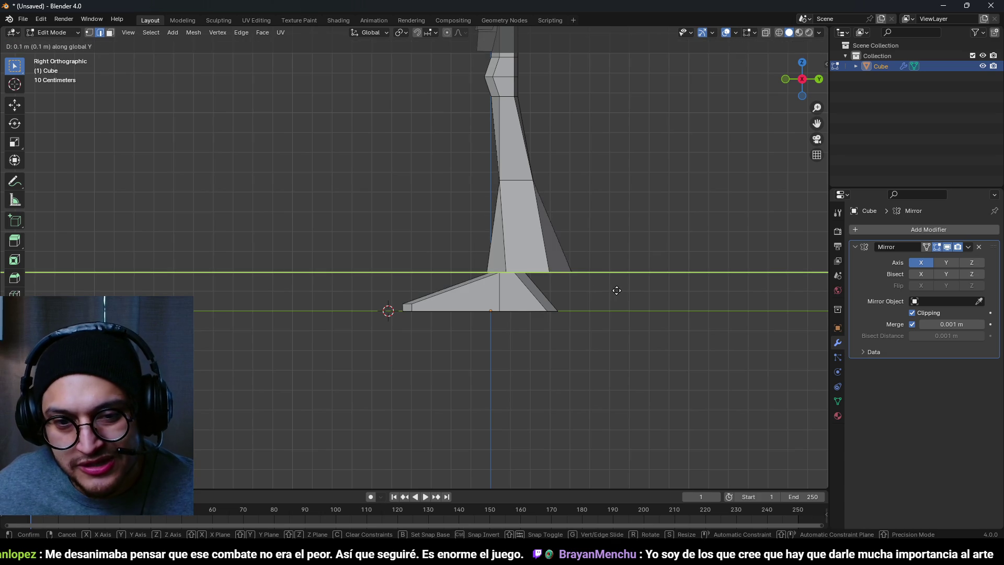
pyautogui.press('z')
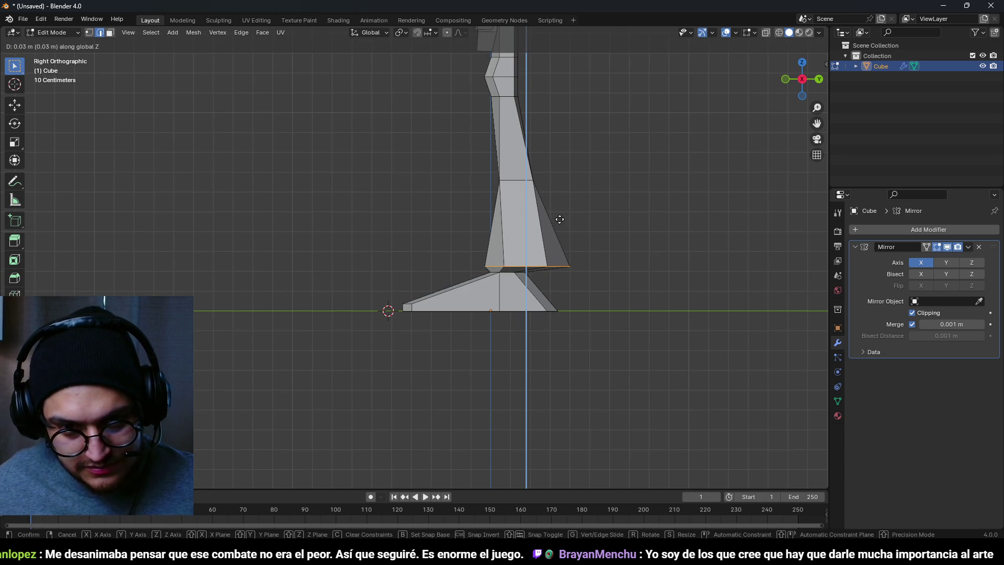
pyautogui.click(562, 241)
# In see-through right side view, move the top-of-foot edge loop to a new height along Z
pyautogui.scroll(4, 596, 327)
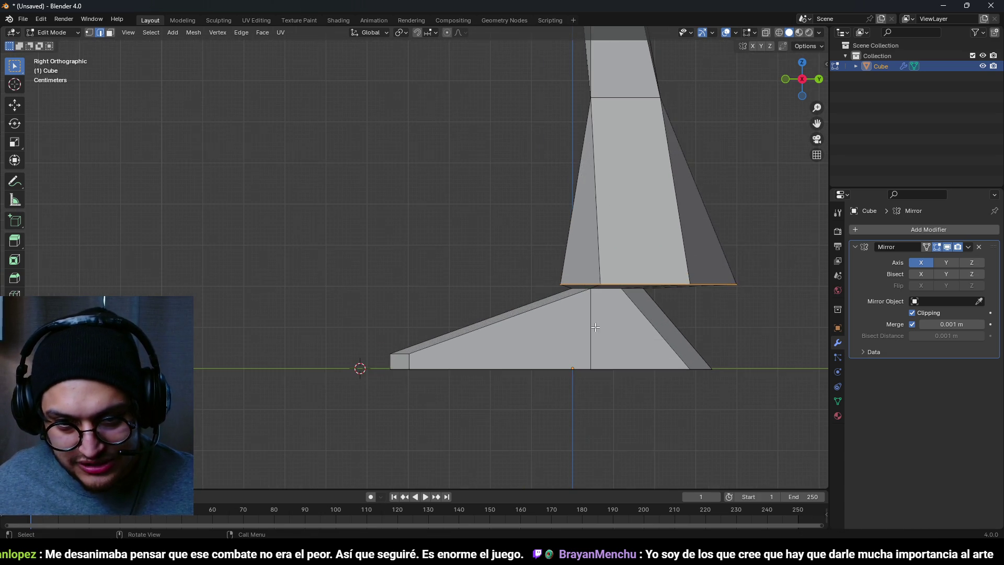
pyautogui.keyDown('alt'); pyautogui.click(606, 291); pyautogui.keyUp('alt')
pyautogui.hotkey('shift', 'z')
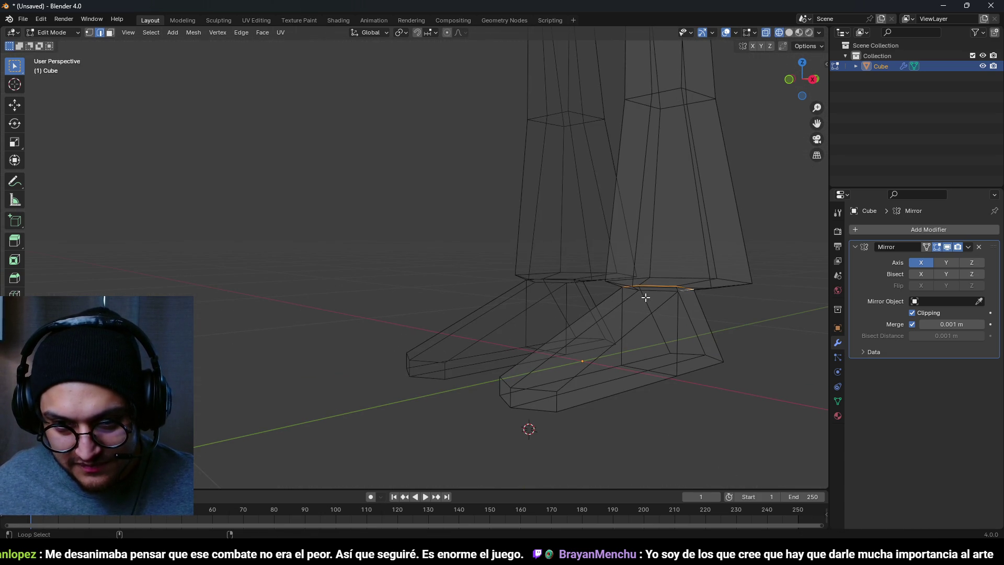
pyautogui.press('z')
pyautogui.press('KP_3')
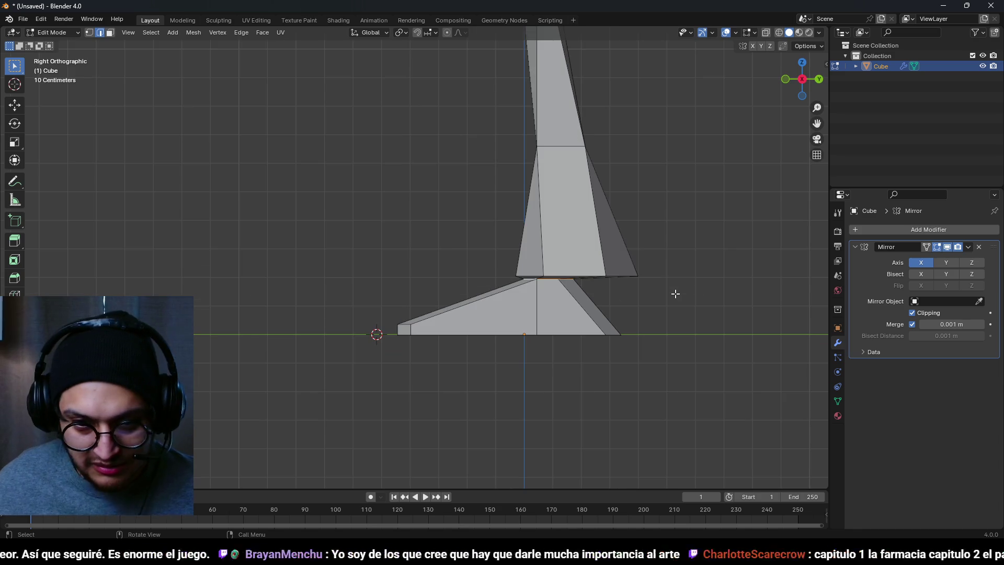
pyautogui.press('g')
pyautogui.press('z')
pyautogui.click(676, 310)
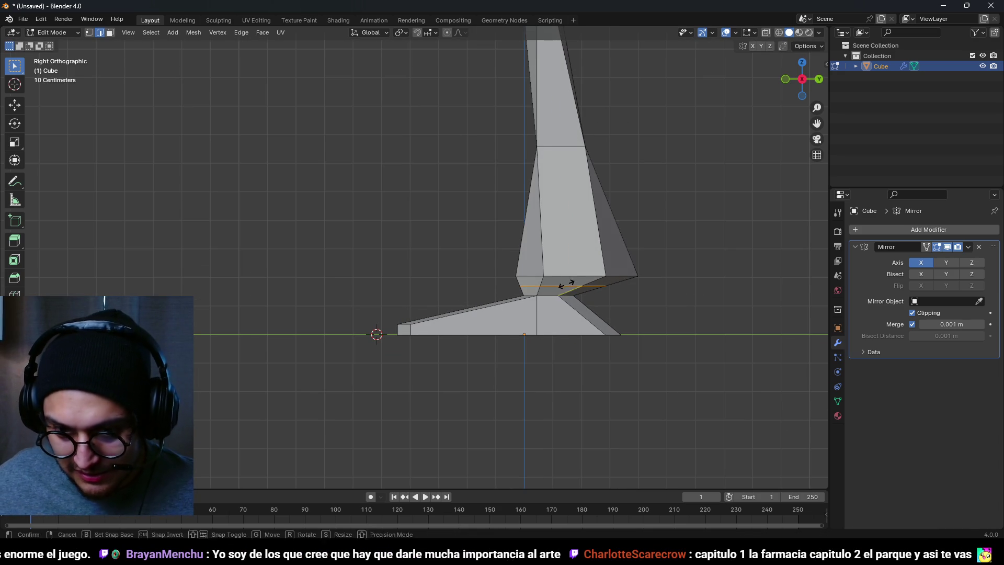
# Add a centered edge loop at the ankle and scale it narrower
pyautogui.click(591, 286)
pyautogui.rightClick(591, 286)
pyautogui.press('s')
pyautogui.click(665, 265)
# Shift the ankle loop front-to-back along Y, about 0.038 m, from the side view
pyautogui.press('g')
pyautogui.press('y')
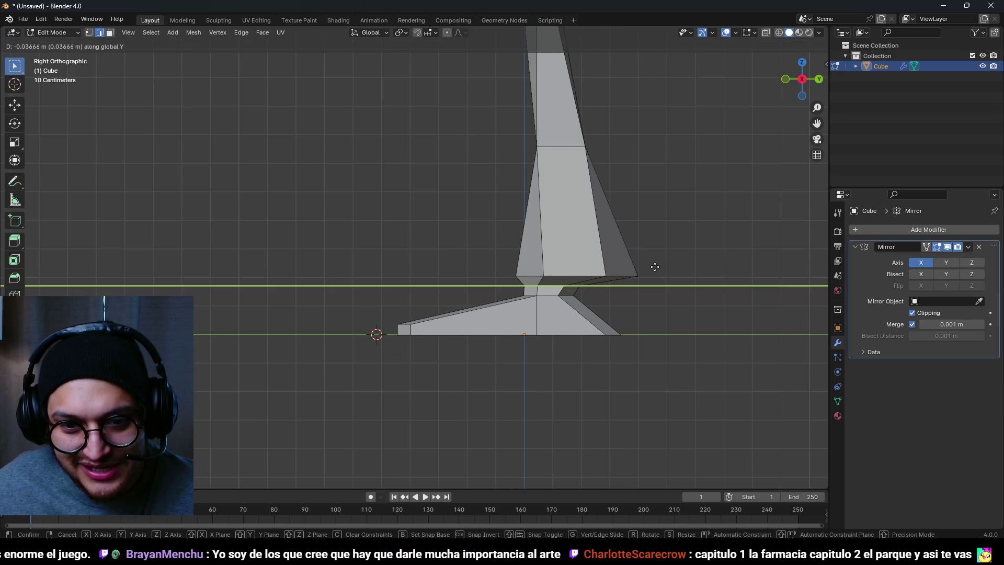
pyautogui.rightClick(655, 267)
pyautogui.press('g')
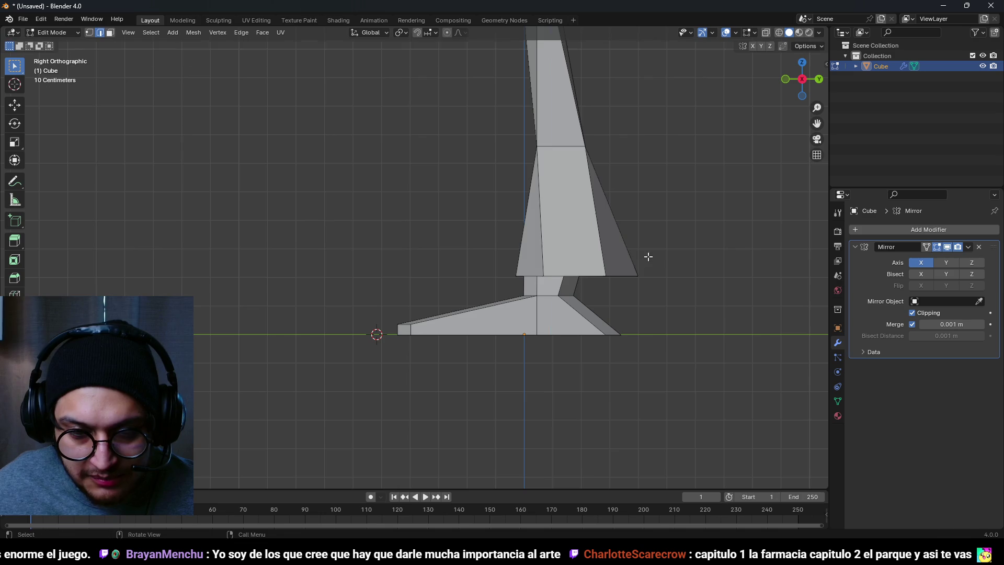
pyautogui.click(648, 257)
pyautogui.scroll(-3, 547, 284)
pyautogui.scroll(3, 363, 258)
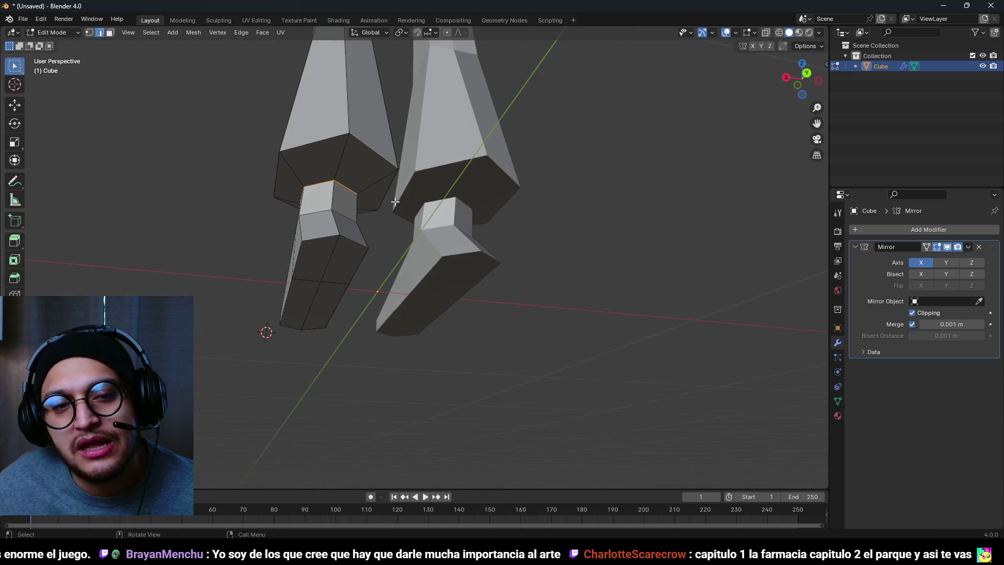
pyautogui.press('KP_3')
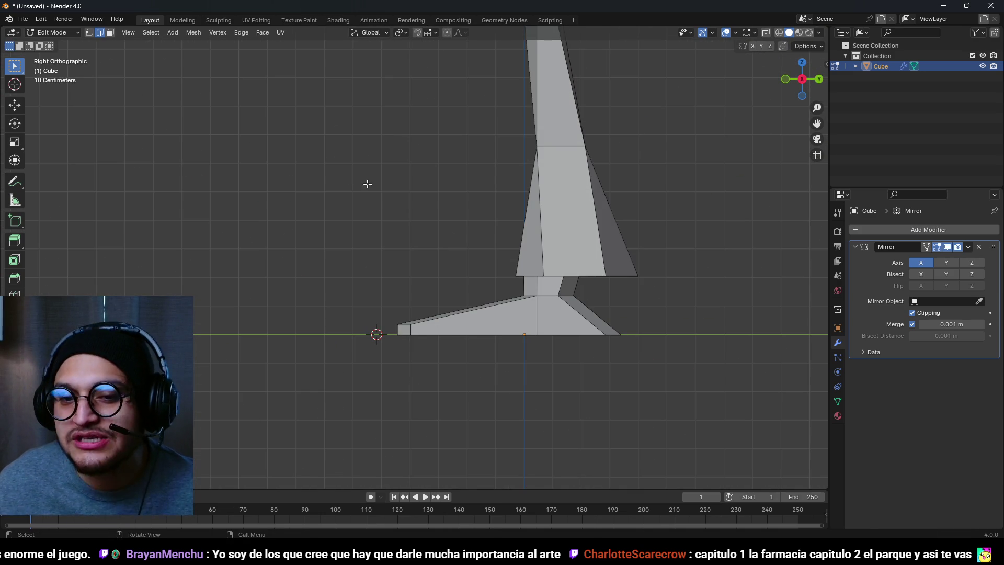
pyautogui.press('g')
pyautogui.press('y')
pyautogui.click(661, 269)
pyautogui.scroll(-5, 639, 290)
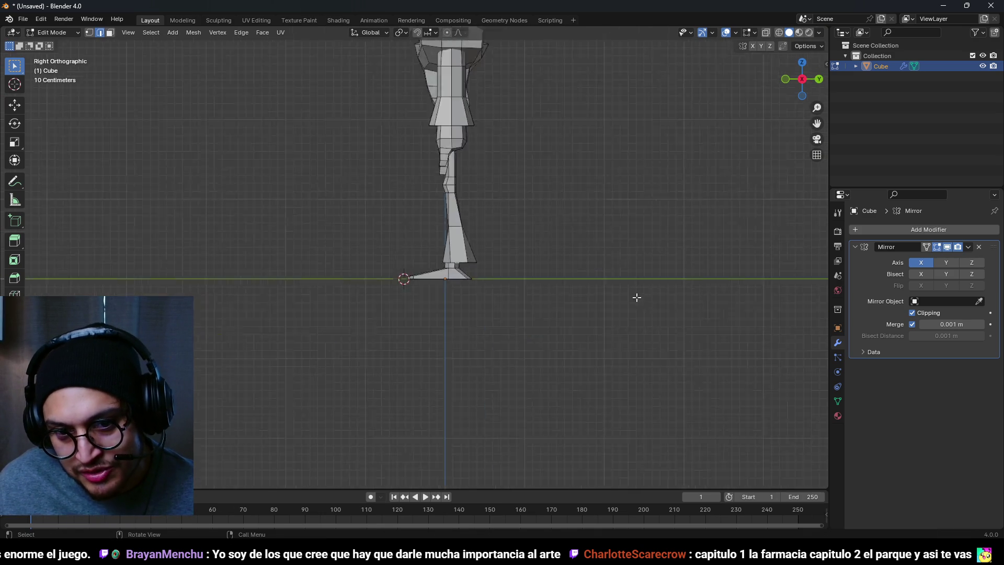
# Scale the leg's bottom edge loop front-to-back along Y
pyautogui.moveTo(584, 290)
pyautogui.mouseDown()
pyautogui.moveTo(462, 285)
pyautogui.moveTo(684, 329)
pyautogui.moveTo(684, 310)
pyautogui.mouseUp()
pyautogui.scroll(5, 481, 278)
pyautogui.keyDown('alt'); pyautogui.click(515, 279); pyautogui.keyUp('alt')
pyautogui.press('s')
pyautogui.press('y')
pyautogui.click(685, 310)
pyautogui.scroll(-5, 511, 218)
# Add another edge at the top of the leg and check the character in front view
pyautogui.moveTo(511, 217)
pyautogui.mouseDown()
pyautogui.moveTo(242, 174)
pyautogui.moveTo(513, 241)
pyautogui.moveTo(397, 178)
pyautogui.moveTo(476, 239)
pyautogui.mouseUp()
pyautogui.scroll(-5, 481, 207)
pyautogui.scroll(8, 445, 220)
pyautogui.scroll(2, 487, 234)
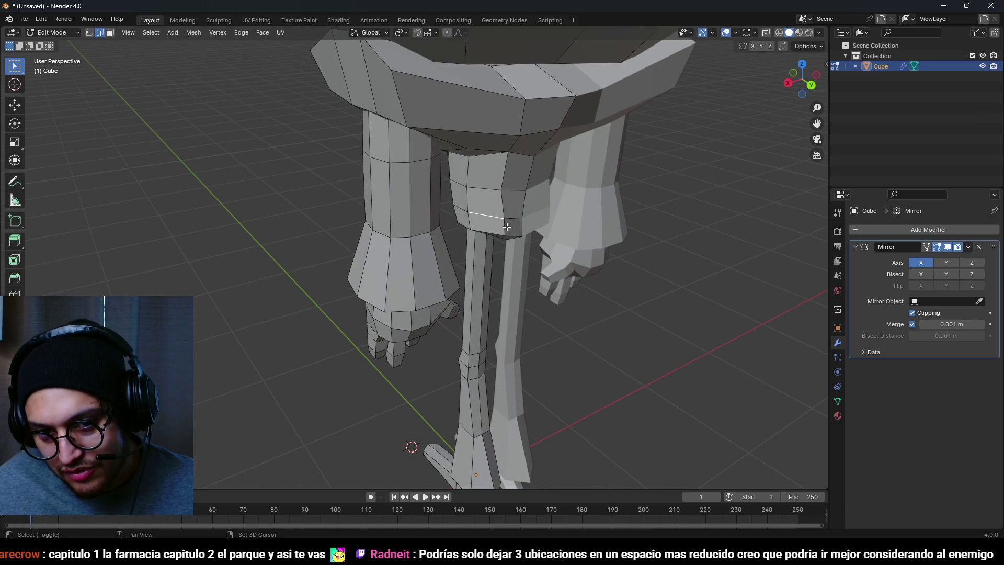
pyautogui.scroll(-4, 516, 220)
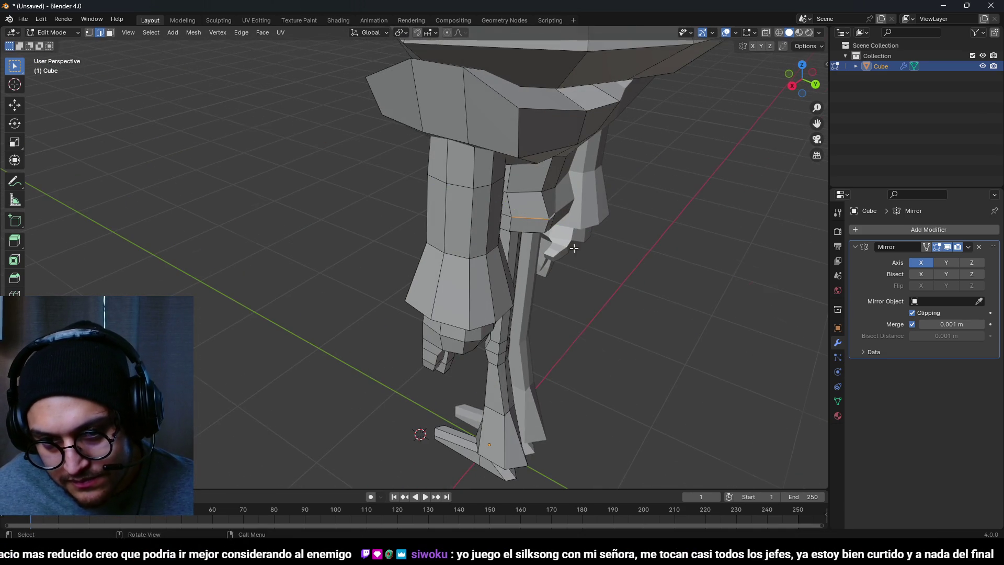
pyautogui.scroll(4, 524, 225)
pyautogui.keyDown('shift'); pyautogui.click(524, 225); pyautogui.keyUp('shift')
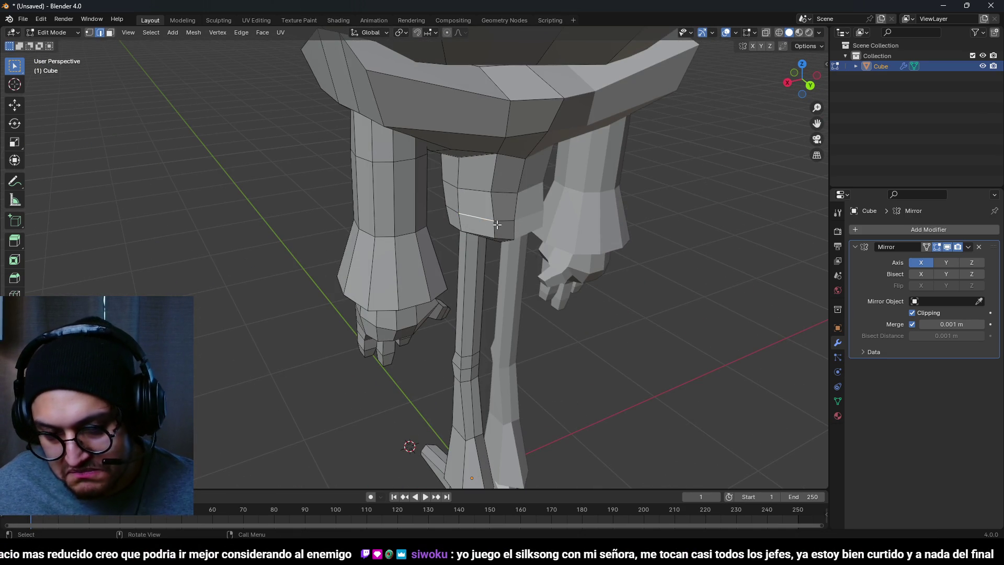
pyautogui.scroll(-4, 497, 224)
pyautogui.scroll(4, 591, 297)
pyautogui.moveTo(497, 224)
pyautogui.mouseDown()
pyautogui.moveTo(591, 297)
pyautogui.moveTo(373, 187)
pyautogui.moveTo(513, 227)
pyautogui.moveTo(556, 182)
pyautogui.moveTo(604, 210)
pyautogui.moveTo(531, 293)
pyautogui.moveTo(516, 264)
pyautogui.mouseUp()
pyautogui.scroll(3, 501, 233)
pyautogui.press('KP_1')
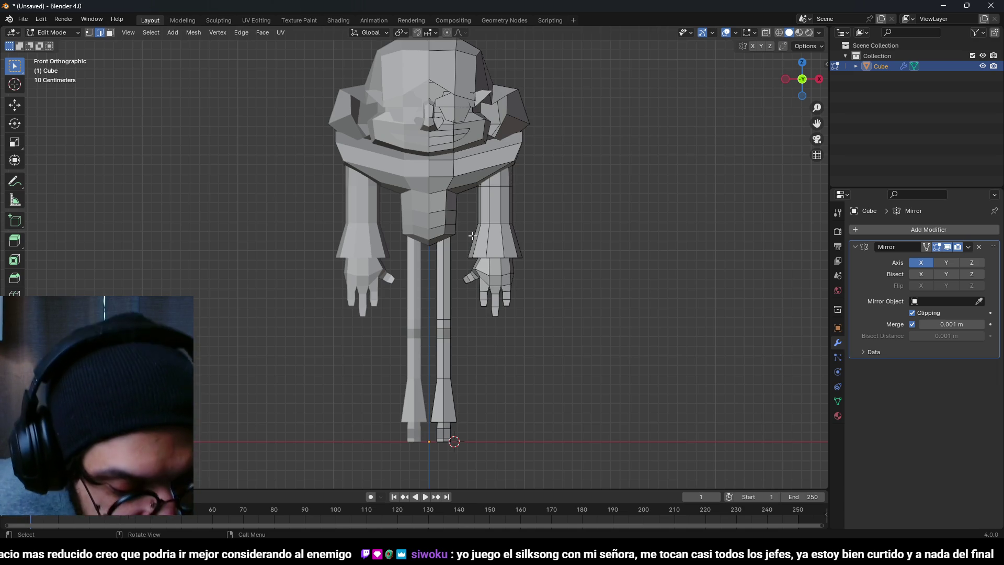
# Move the edge where the right arm meets the torso, working from the front view
pyautogui.moveTo(472, 235)
pyautogui.mouseDown()
pyautogui.moveTo(522, 252)
pyautogui.moveTo(511, 278)
pyautogui.moveTo(555, 257)
pyautogui.moveTo(351, 202)
pyautogui.moveTo(408, 197)
pyautogui.moveTo(517, 209)
pyautogui.mouseUp()
pyautogui.press('a')
pyautogui.hotkey('alt', 'a')
pyautogui.click(367, 190)
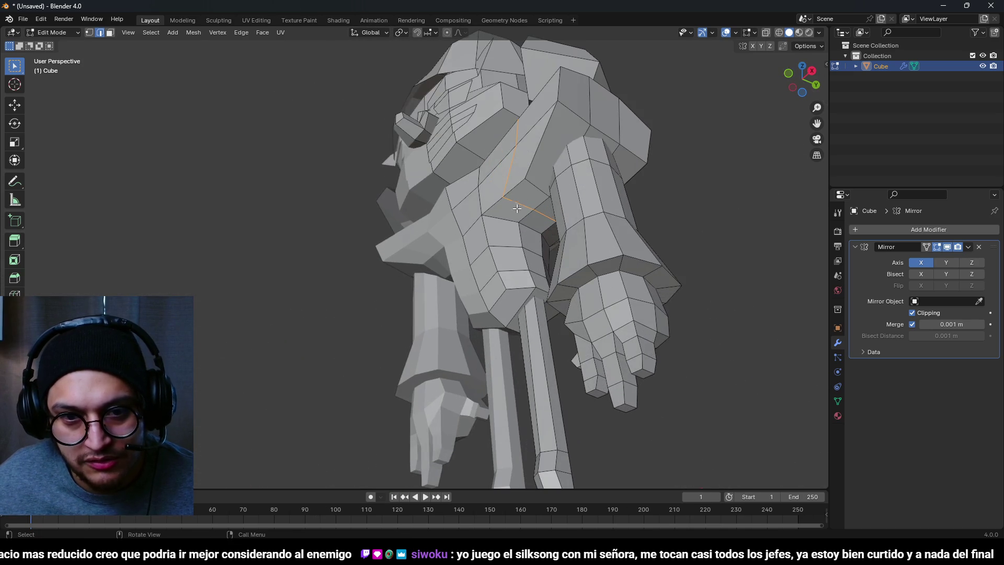
pyautogui.moveTo(609, 197); pyautogui.dragTo(346, 127)
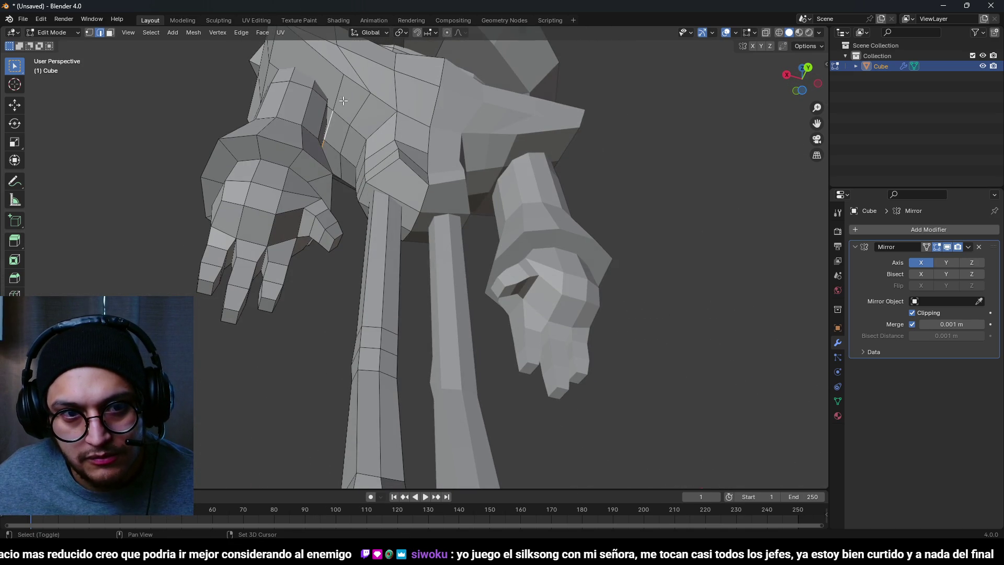
pyautogui.press('KP_1')
pyautogui.scroll(3, 470, 367)
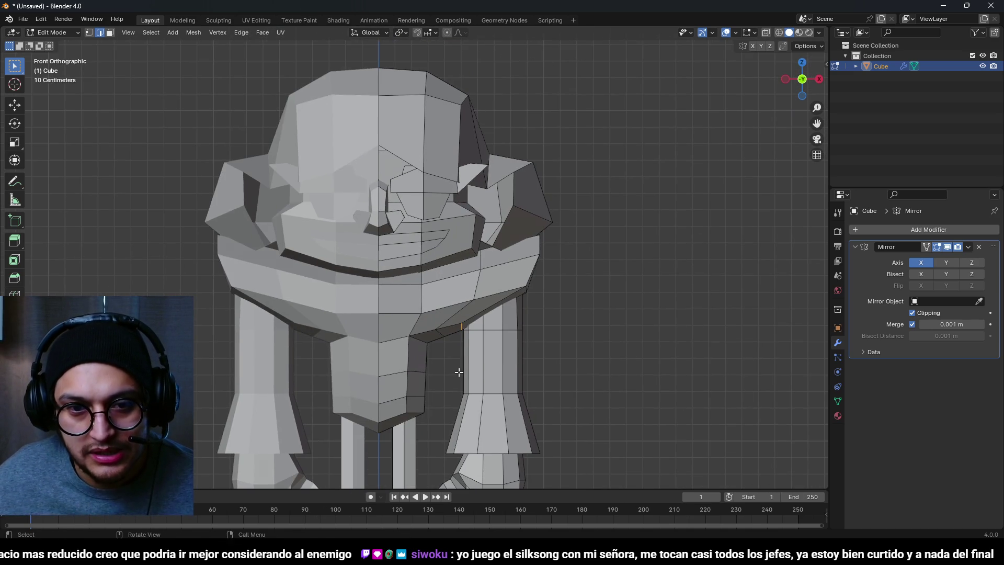
pyautogui.press('g')
pyautogui.click(516, 365)
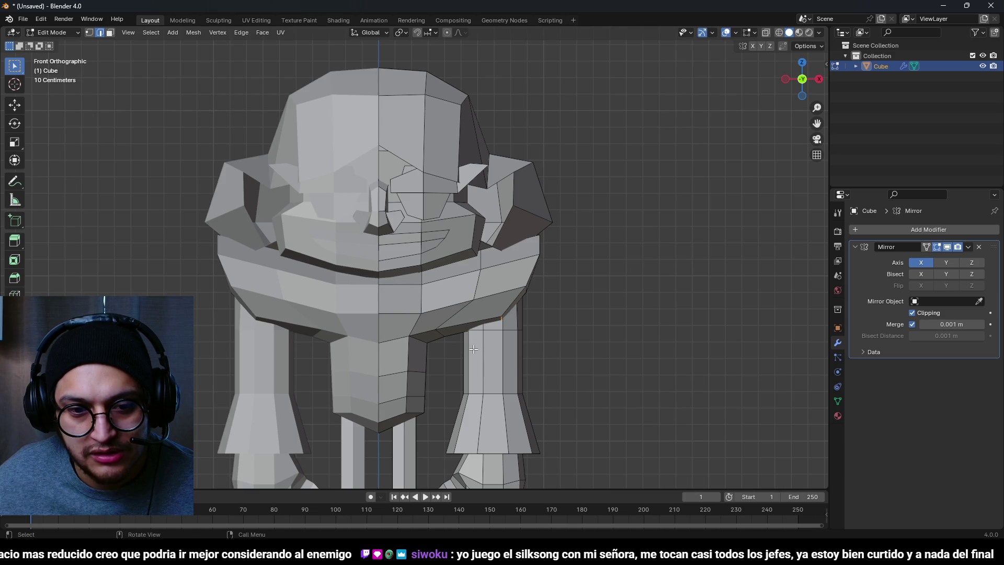
# In front orthographic view, scale the armpit edge along X and reposition it
pyautogui.moveTo(516, 365); pyautogui.dragTo(421, 247)
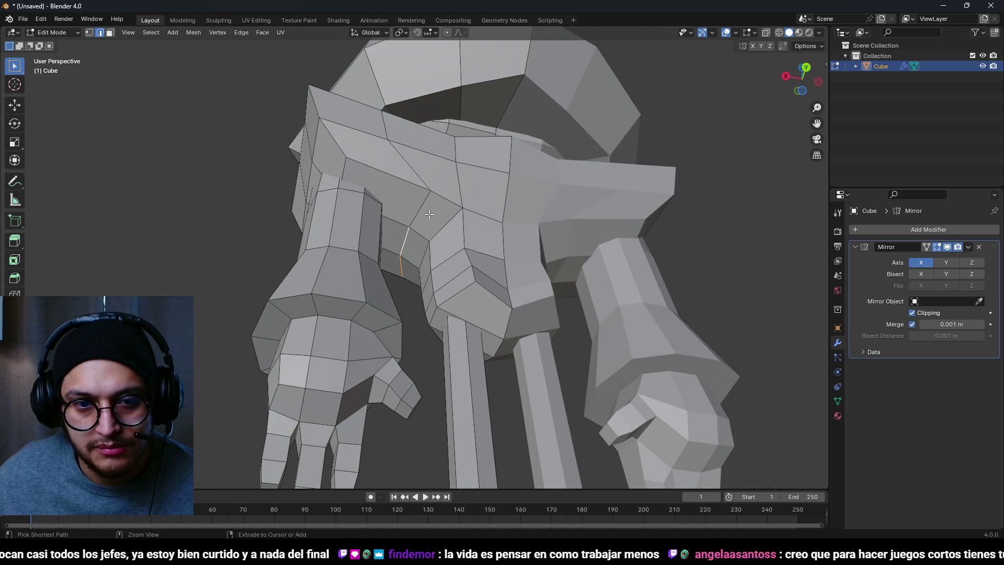
pyautogui.moveTo(409, 231); pyautogui.dragTo(421, 213)
pyautogui.press('KP_5')
pyautogui.press('KP_1')
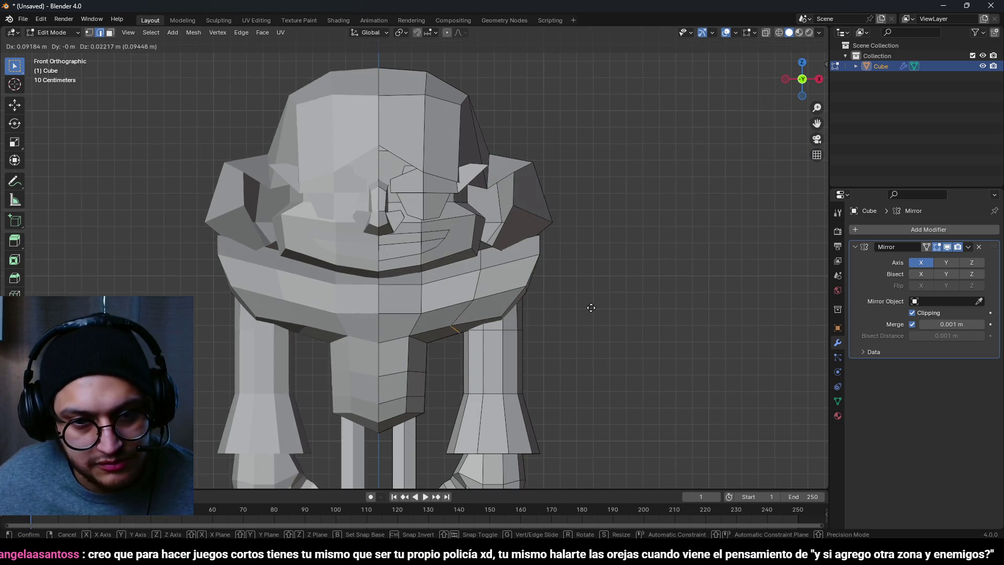
pyautogui.press('s')
pyautogui.press('x')
pyautogui.press('Return')
pyautogui.press('g')
pyautogui.click(530, 357)
# Select the whole mesh, return to Object Mode, and reselect the character
pyautogui.scroll(-3, 523, 346)
pyautogui.moveTo(523, 346); pyautogui.dragTo(602, 340)
pyautogui.moveTo(512, 285)
pyautogui.mouseDown()
pyautogui.moveTo(476, 283)
pyautogui.moveTo(494, 282)
pyautogui.moveTo(480, 302)
pyautogui.moveTo(555, 342)
pyautogui.moveTo(291, 318)
pyautogui.moveTo(277, 307)
pyautogui.moveTo(424, 342)
pyautogui.moveTo(492, 326)
pyautogui.moveTo(452, 194)
pyautogui.mouseUp()
pyautogui.scroll(3, 495, 282)
pyautogui.scroll(-3, 494, 282)
pyautogui.scroll(3, 483, 299)
pyautogui.scroll(-5, 481, 302)
pyautogui.press('a')
pyautogui.press('Tab')
pyautogui.click(424, 338)
pyautogui.scroll(5, 435, 342)
pyautogui.click(441, 258)
pyautogui.moveTo(441, 258); pyautogui.dragTo(451, 221)
pyautogui.hotkey('ctrl', 'Tab')
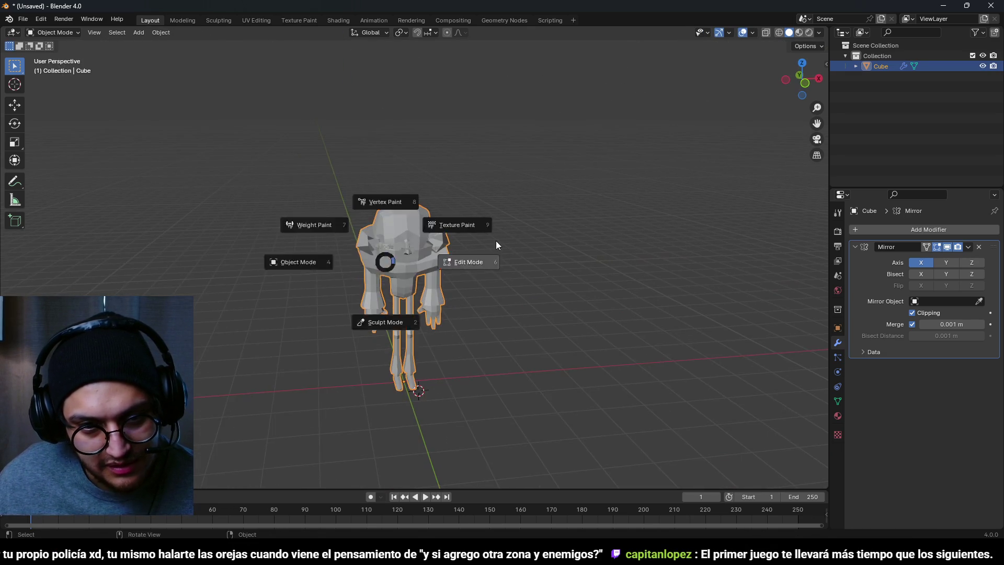
# Back in Edit Mode, shrink the head faces from the front view
pyautogui.click(496, 240)
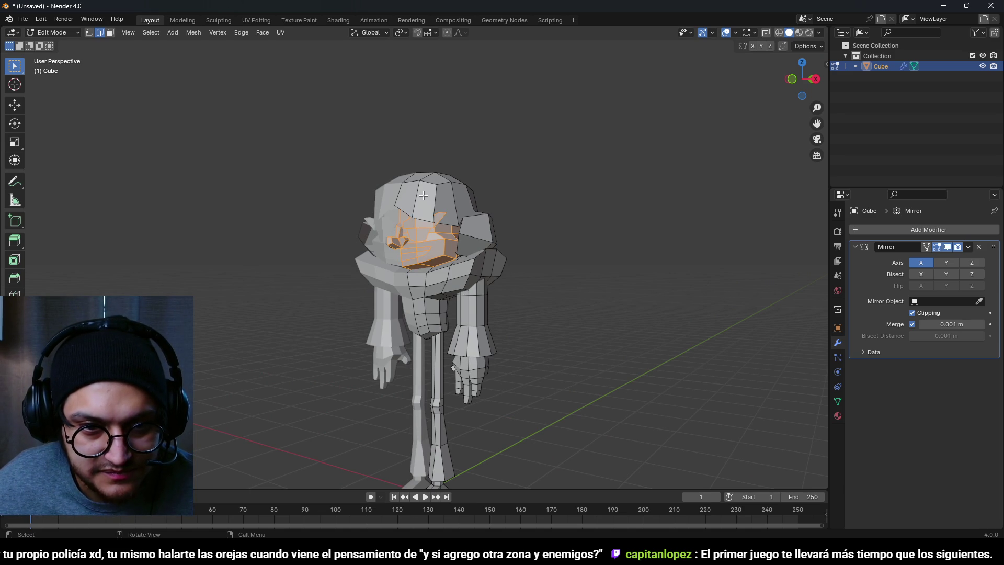
pyautogui.press('KP_1')
pyautogui.scroll(5, 612, 256)
pyautogui.press('s')
pyautogui.click(523, 282)
# Lower the head along Z so it sits on the shoulders
pyautogui.press('g')
pyautogui.press('x')
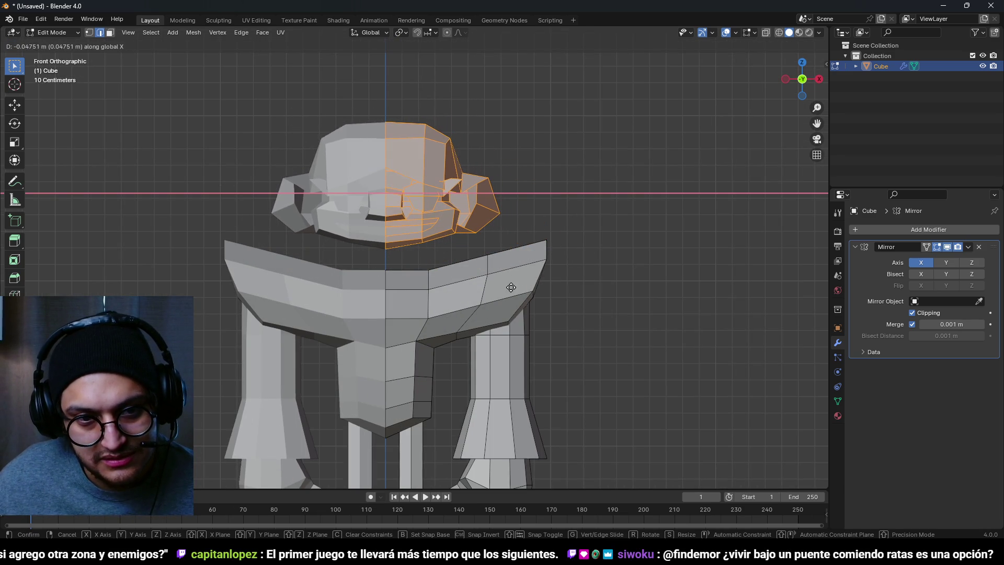
pyautogui.press('z')
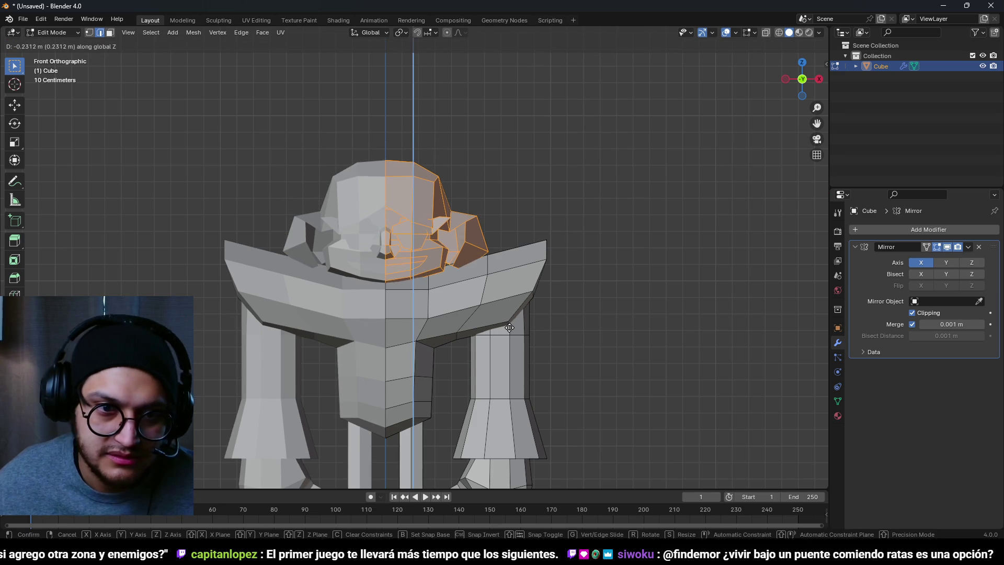
pyautogui.click(510, 328)
pyautogui.scroll(-5, 510, 328)
pyautogui.moveTo(511, 332)
pyautogui.mouseDown()
pyautogui.moveTo(719, 308)
pyautogui.moveTo(504, 314)
pyautogui.moveTo(531, 314)
pyautogui.moveTo(471, 352)
pyautogui.moveTo(456, 302)
pyautogui.mouseUp()
pyautogui.scroll(-3, 465, 341)
pyautogui.scroll(3, 465, 341)
# Deselect the head, recheck the front view, and switch to YouTube Music
pyautogui.hotkey('alt', 'a')
pyautogui.hotkey('alt', 'a')
pyautogui.scroll(5, 409, 252)
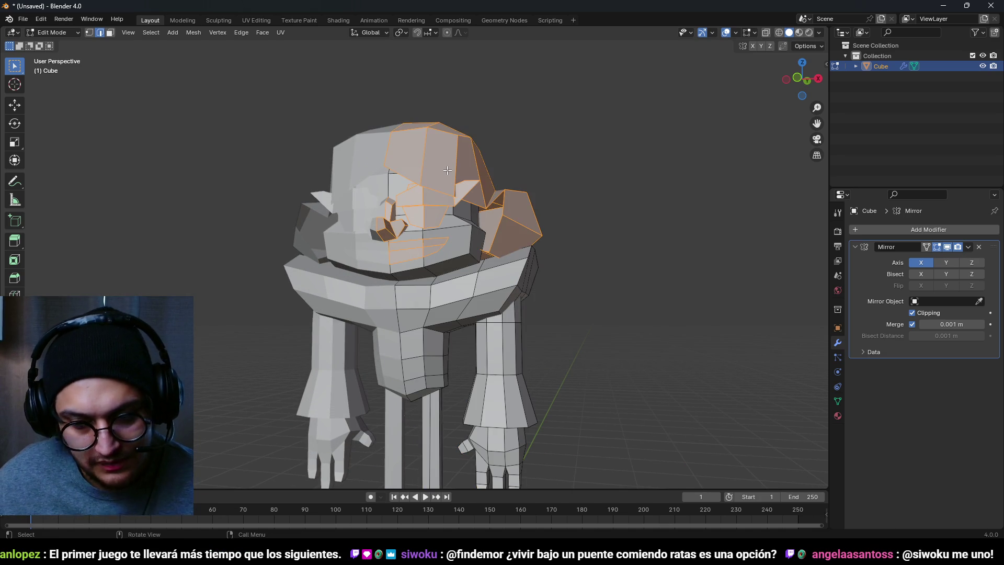
pyautogui.press('KP_1')
pyautogui.scroll(-4, 448, 169)
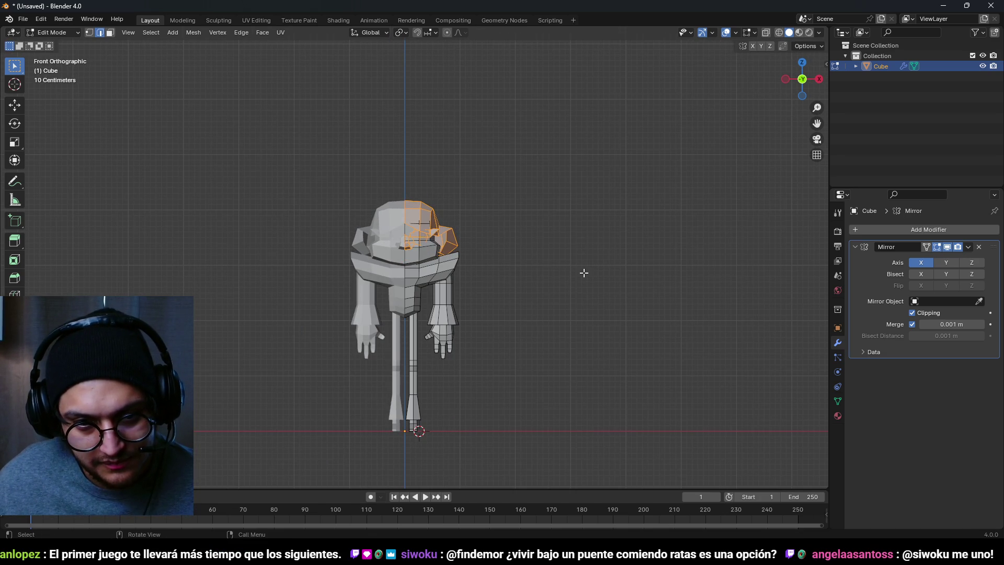
pyautogui.hotkey('alt', 'Tab')
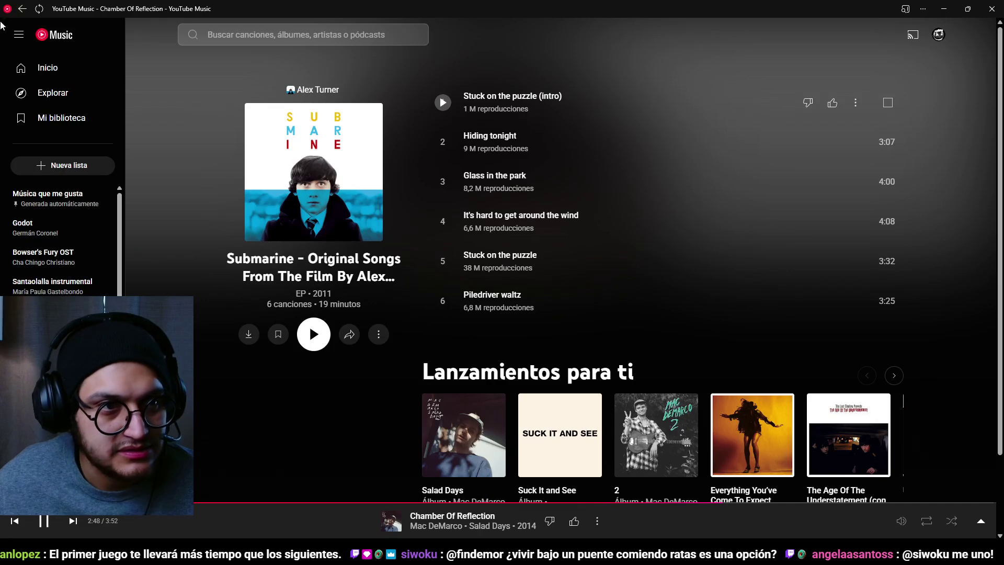
# Play Lewis Capaldi: Tiny Desk Concert from the YouTube Music home page, then return to Blender
pyautogui.click(23, 12)
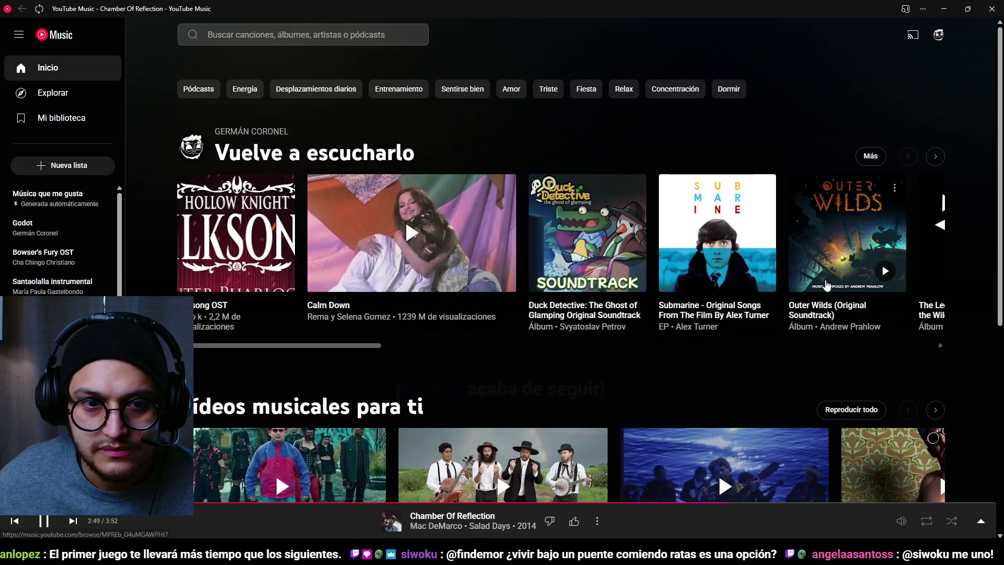
pyautogui.moveTo(321, 348); pyautogui.dragTo(855, 348)
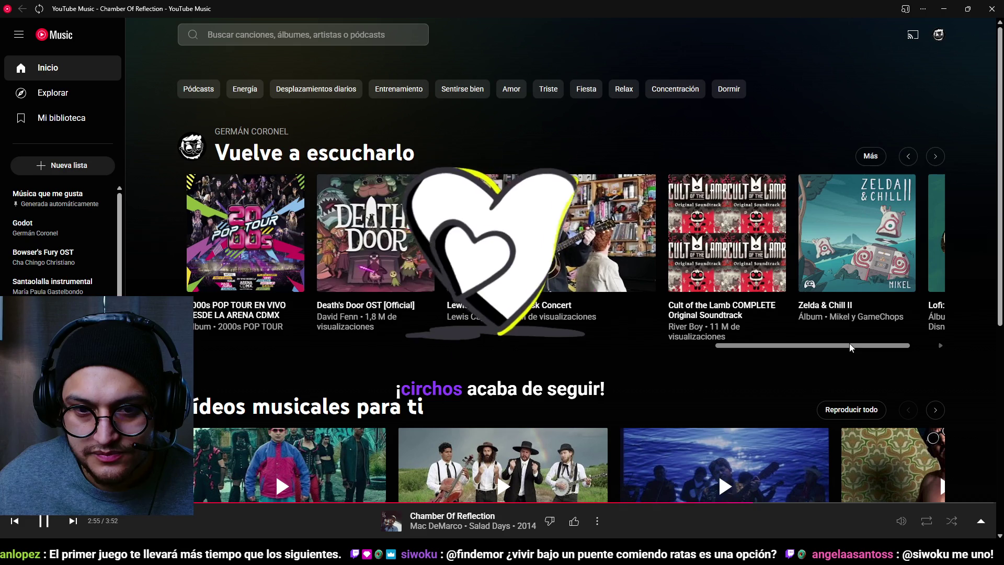
pyautogui.click(938, 494)
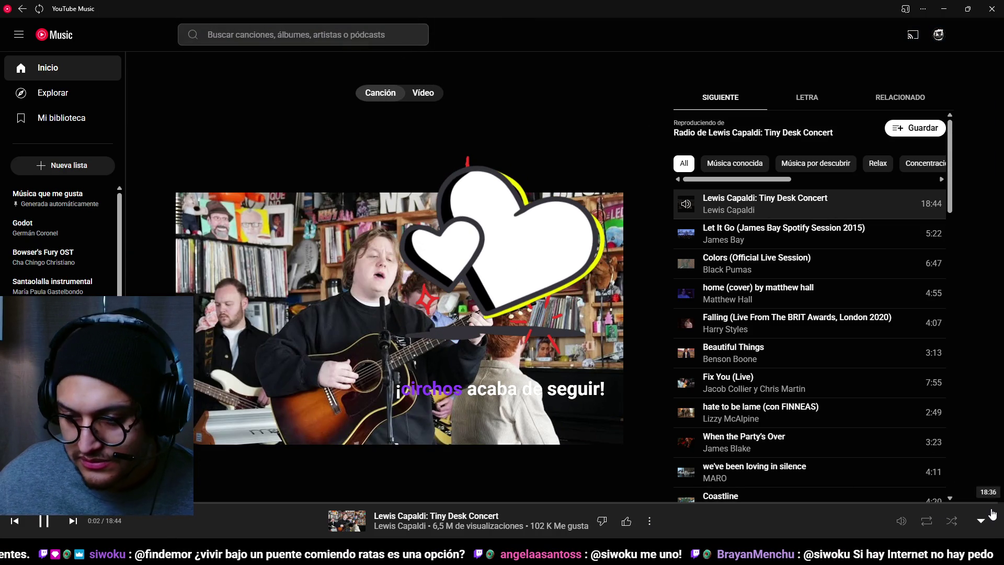
pyautogui.click(709, 523)
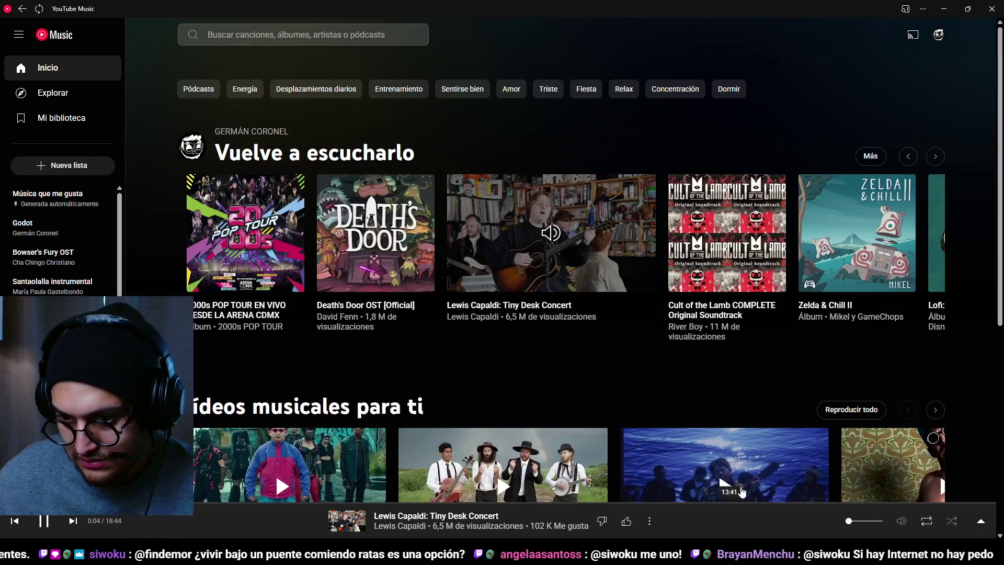
pyautogui.hotkey('alt', 'Tab')
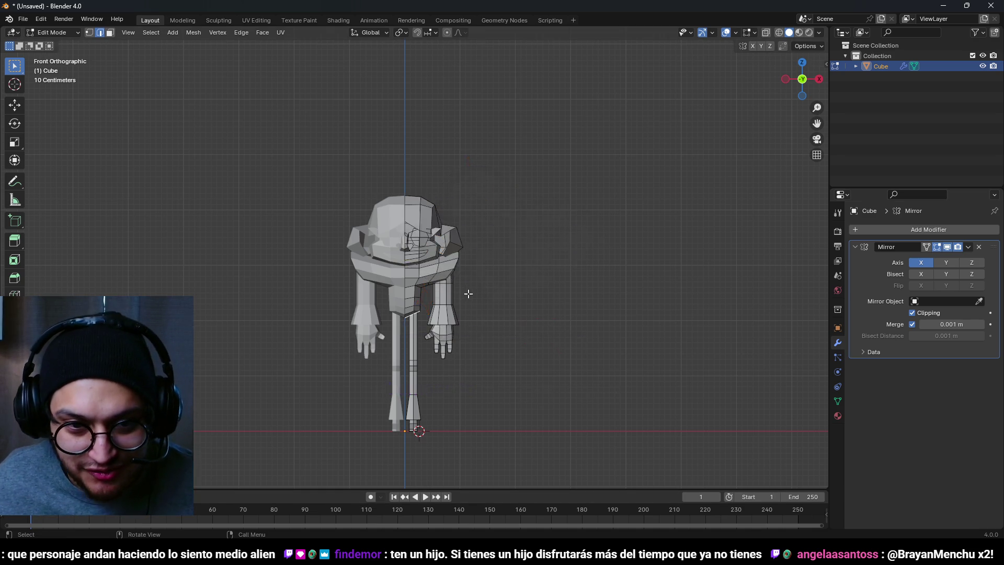
# Switch to face select, clear the selection, and set front view after hiding the music player
pyautogui.scroll(3, 428, 226)
pyautogui.press('3')
pyautogui.press('a')
pyautogui.hotkey('alt', 'a')
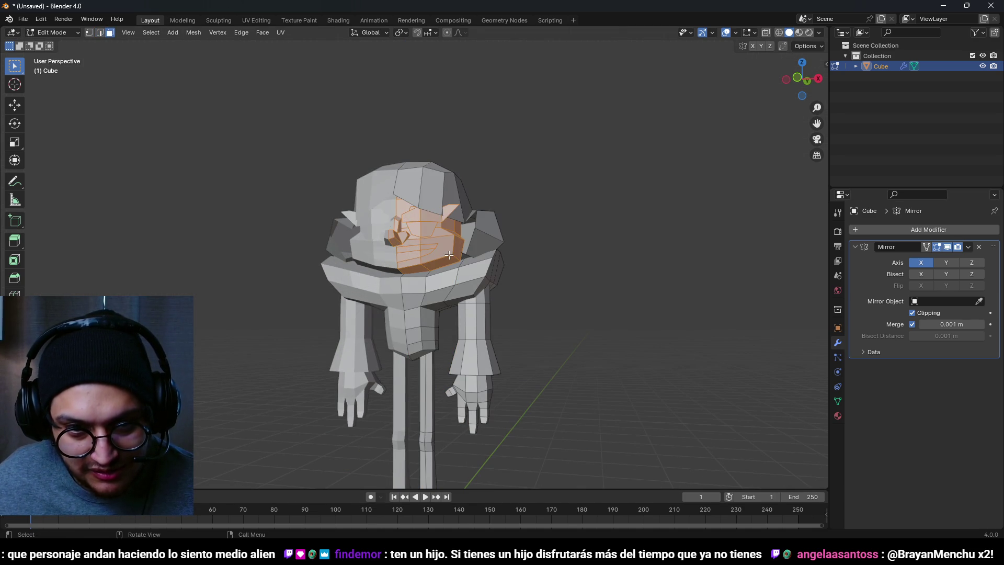
pyautogui.press('KP_1')
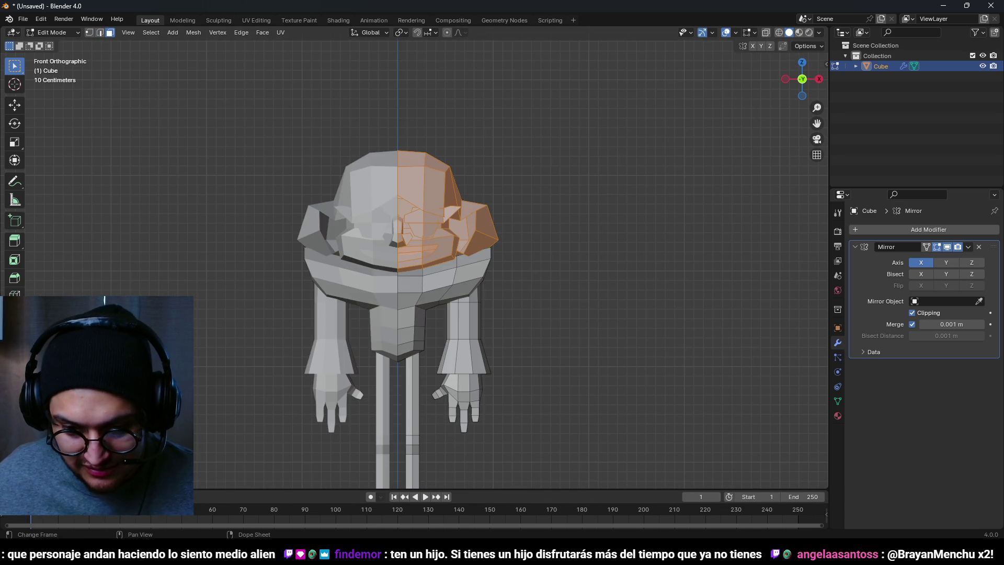
pyautogui.hotkey('alt', 'Tab')
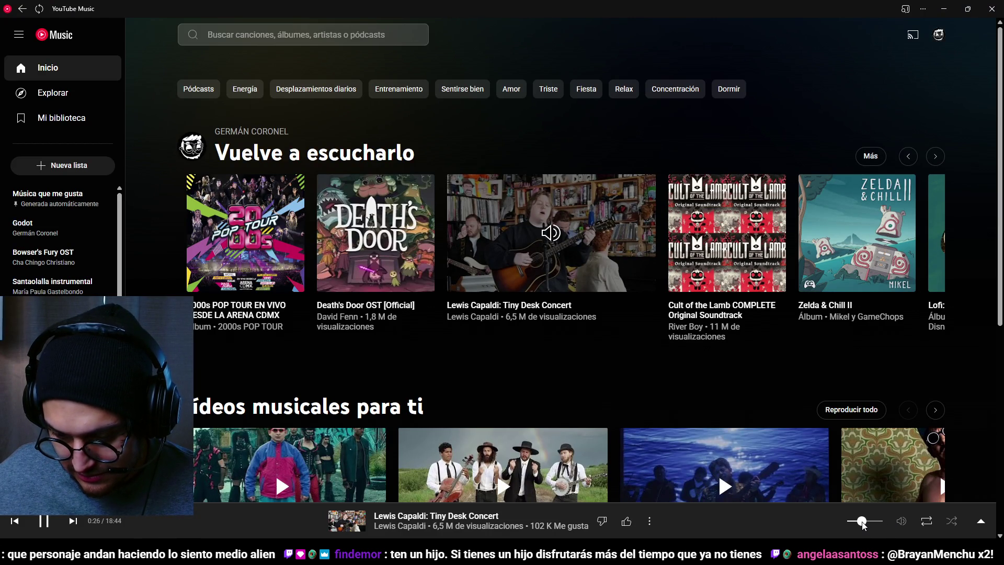
pyautogui.click(944, 9)
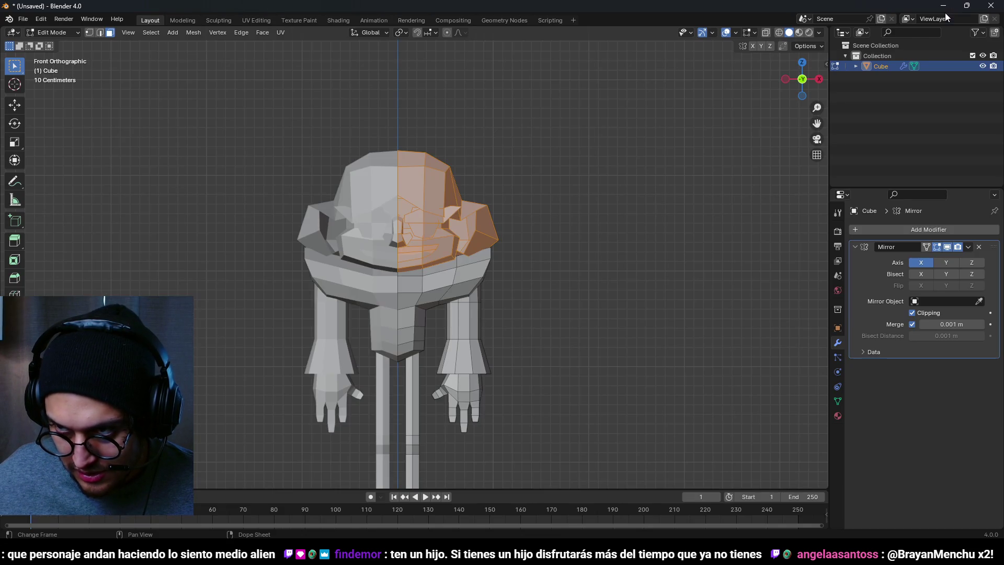
# Scale the head faces narrower along X
pyautogui.press('s')
pyautogui.press('x')
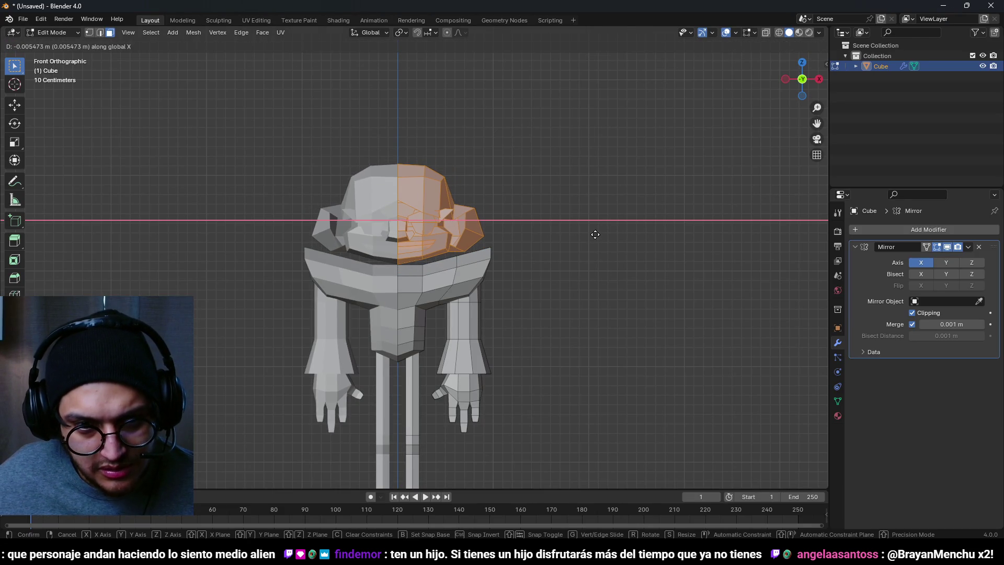
pyautogui.click(591, 235)
pyautogui.scroll(-5, 594, 246)
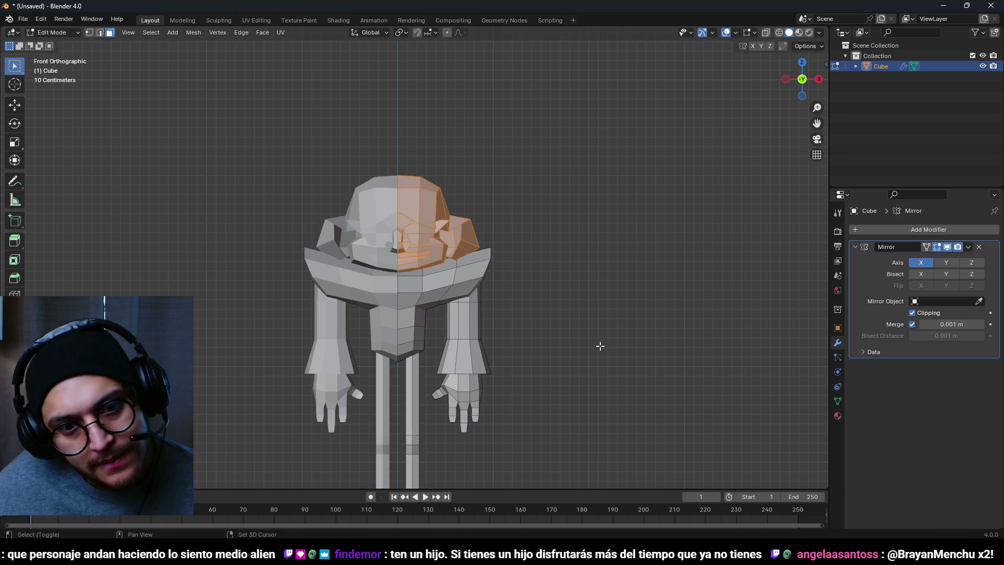
pyautogui.scroll(3, 597, 346)
# Nudge the head slightly sideways along X, then orbit to inspect the character
pyautogui.press('s')
pyautogui.press('g')
pyautogui.press('x')
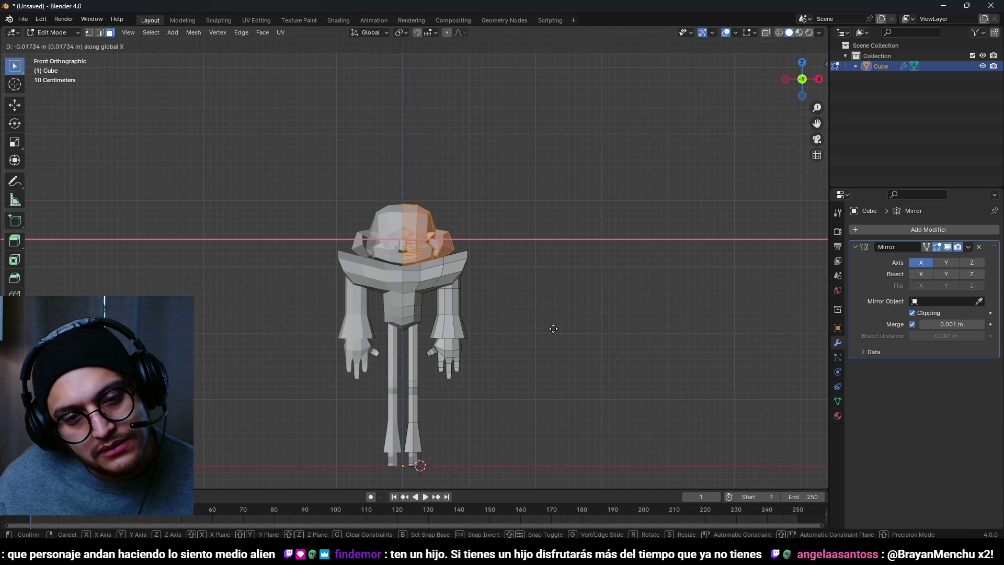
pyautogui.click(545, 330)
pyautogui.scroll(-4, 545, 333)
pyautogui.moveTo(527, 329); pyautogui.dragTo(406, 343)
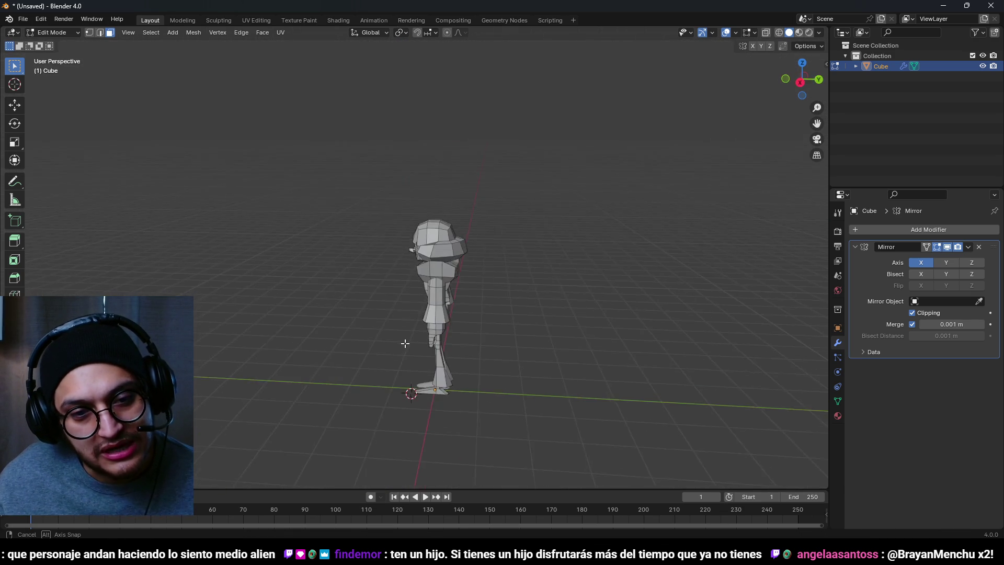
pyautogui.scroll(6, 448, 259)
pyautogui.scroll(4, 447, 258)
pyautogui.scroll(-5, 447, 258)
pyautogui.moveTo(471, 220); pyautogui.dragTo(547, 183)
pyautogui.scroll(-5, 547, 182)
pyautogui.moveTo(498, 255)
pyautogui.mouseDown()
pyautogui.moveTo(617, 256)
pyautogui.moveTo(530, 256)
pyautogui.moveTo(455, 291)
pyautogui.moveTo(574, 199)
pyautogui.moveTo(551, 276)
pyautogui.moveTo(558, 339)
pyautogui.mouseUp()
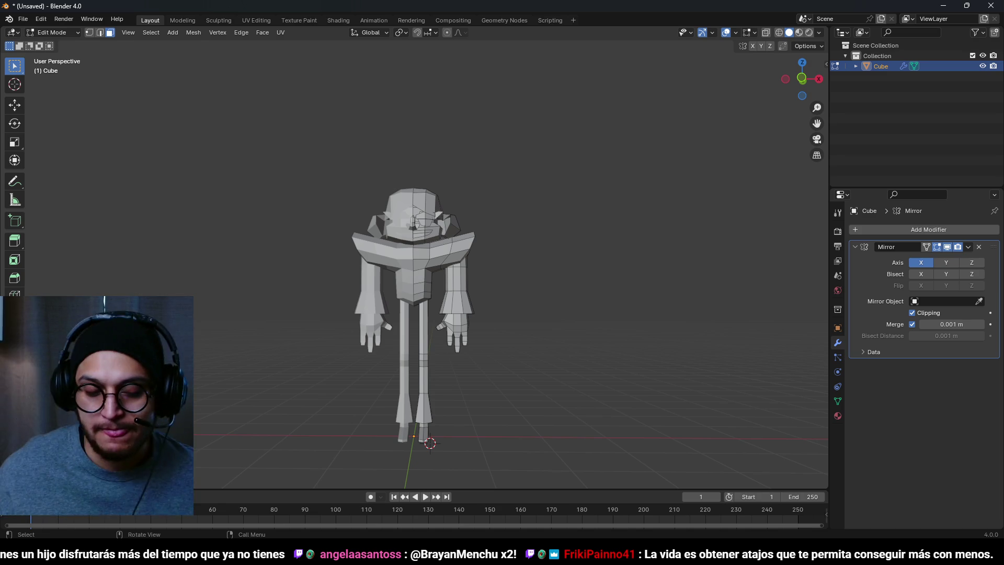
# Delete the leg-top faces in X-ray face select mode, then return to solid shading
pyautogui.moveTo(487, 233)
pyautogui.mouseDown()
pyautogui.moveTo(487, 287)
pyautogui.moveTo(257, 300)
pyautogui.moveTo(542, 261)
pyautogui.moveTo(494, 226)
pyautogui.moveTo(479, 173)
pyautogui.mouseUp()
pyautogui.press('2')
pyautogui.scroll(3, 478, 173)
pyautogui.hotkey('alt', 'z')
pyautogui.hotkey('alt', 'z')
pyautogui.scroll(2, 471, 218)
pyautogui.hotkey('alt', 'z')
pyautogui.scroll(3, 470, 201)
pyautogui.press('3')
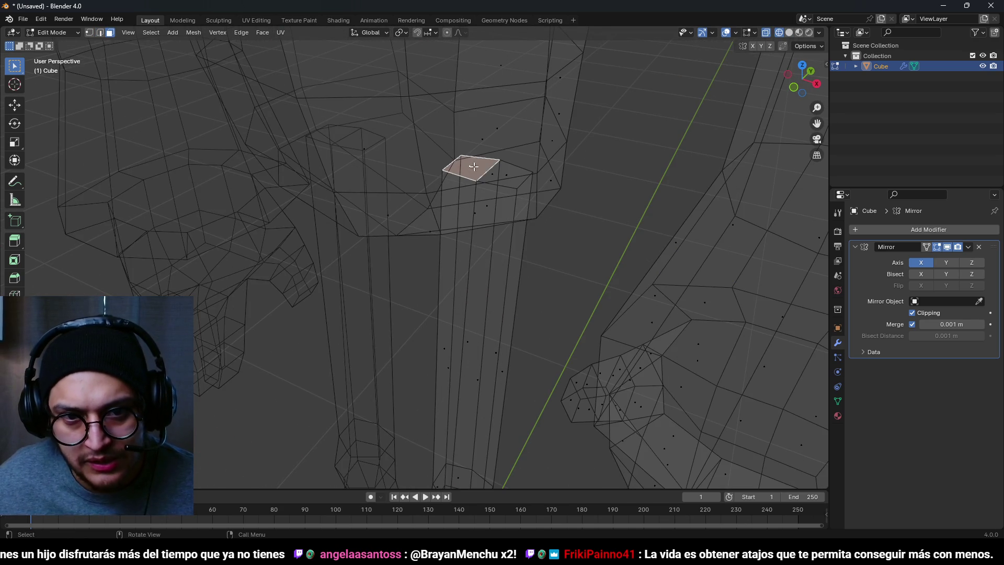
pyautogui.press('x')
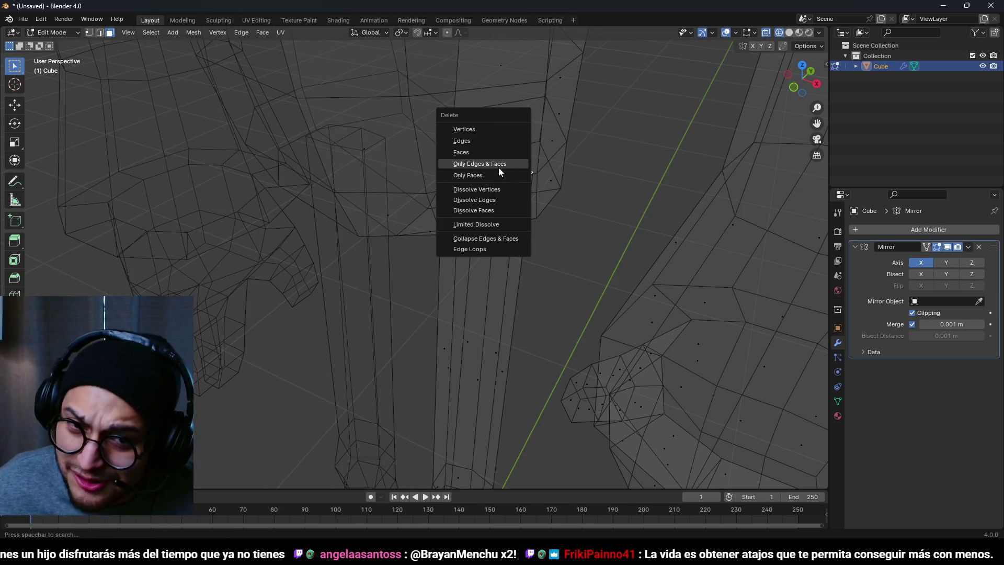
pyautogui.click(492, 150)
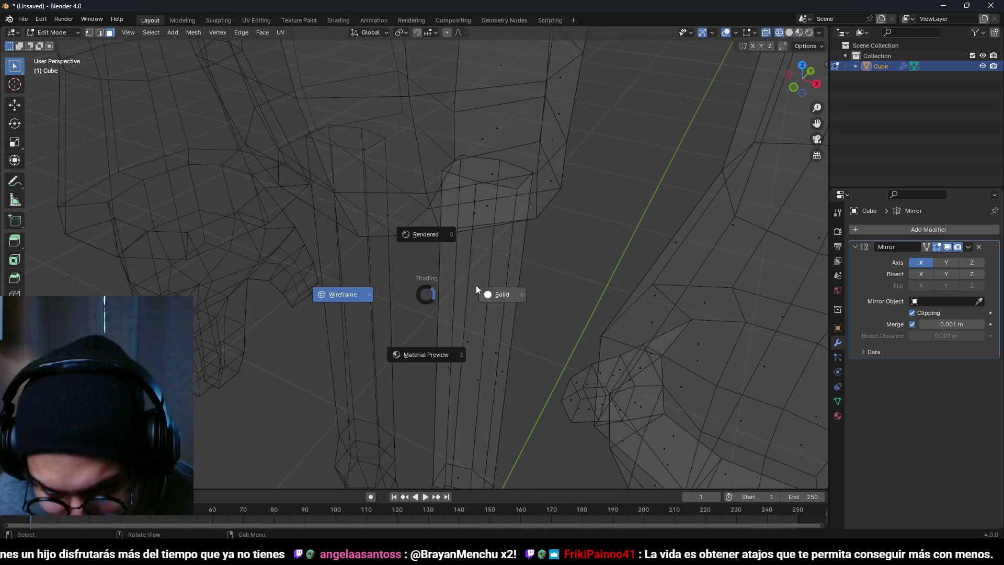
pyautogui.click(461, 294)
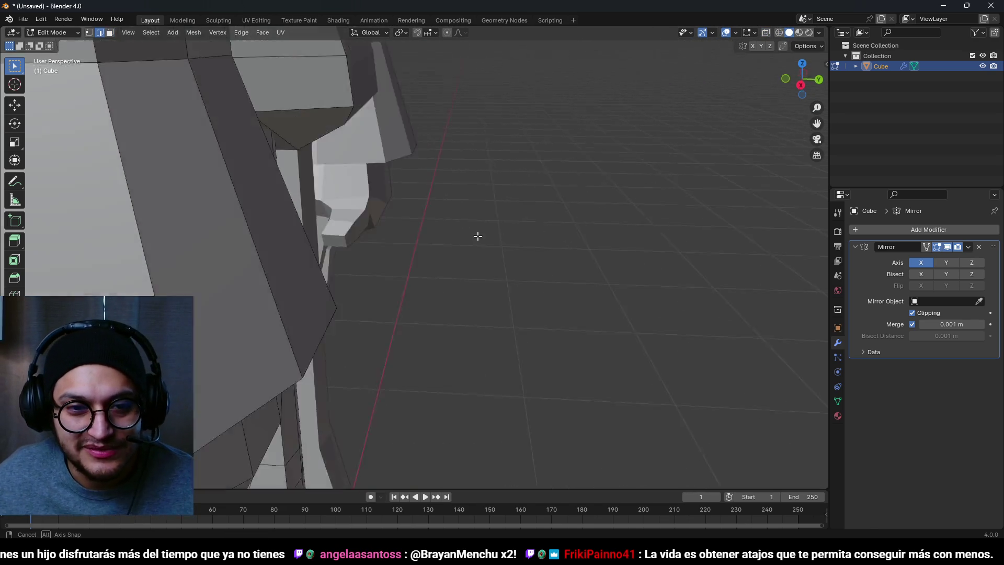
# Cancel a Y-axis move, view the whole lower body and select an edge on the leg
pyautogui.press('g')
pyautogui.press('y')
pyautogui.press('Escape')
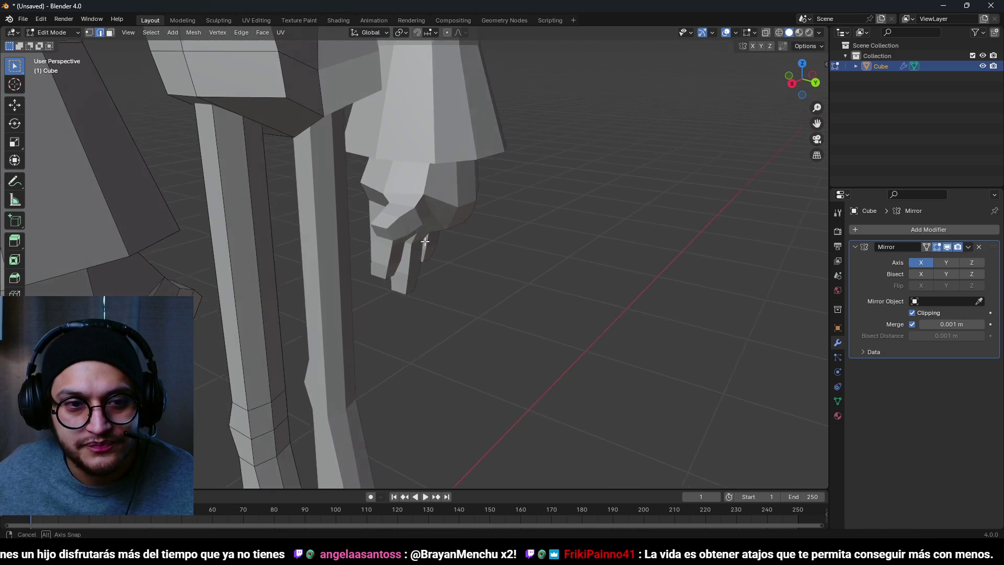
pyautogui.moveTo(262, 211)
pyautogui.mouseDown()
pyautogui.moveTo(444, 232)
pyautogui.moveTo(450, 167)
pyautogui.moveTo(455, 210)
pyautogui.mouseUp()
pyautogui.scroll(-3, 444, 232)
pyautogui.scroll(-5, 445, 232)
pyautogui.scroll(6, 450, 168)
pyautogui.scroll(-3, 451, 149)
pyautogui.scroll(3, 455, 209)
pyautogui.hotkey('shift', 'z')
pyautogui.click(457, 217)
pyautogui.hotkey('shift', 'z')
pyautogui.scroll(-5, 457, 217)
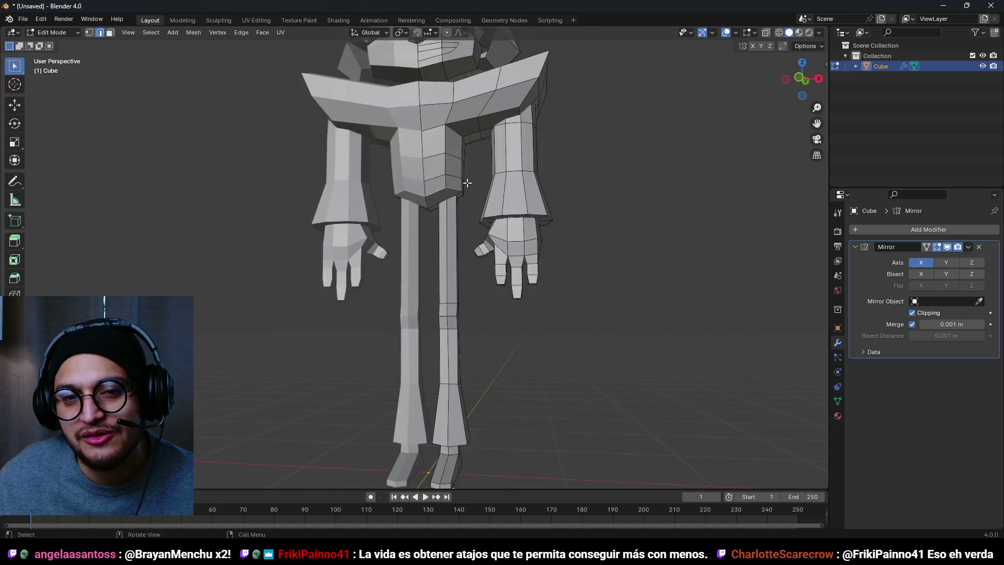
# Lower the edge loop across the head's brow along Z, about 0.024 m
pyautogui.moveTo(502, 242)
pyautogui.mouseDown()
pyautogui.moveTo(432, 267)
pyautogui.moveTo(448, 274)
pyautogui.moveTo(470, 232)
pyautogui.mouseUp()
pyautogui.scroll(4, 448, 274)
pyautogui.scroll(-4, 460, 251)
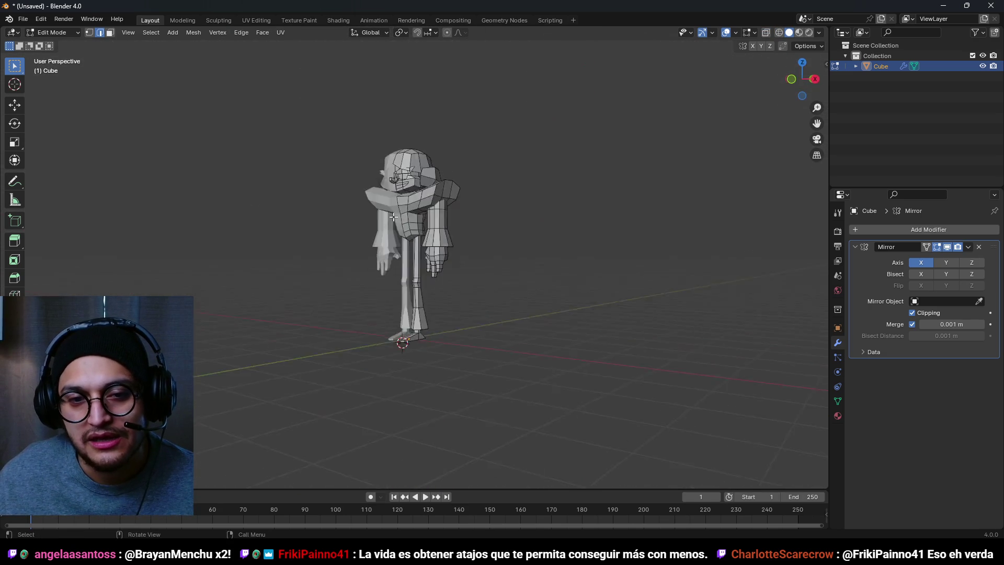
pyautogui.scroll(5, 393, 217)
pyautogui.moveTo(393, 217)
pyautogui.mouseDown()
pyautogui.moveTo(472, 231)
pyautogui.moveTo(486, 178)
pyautogui.mouseUp()
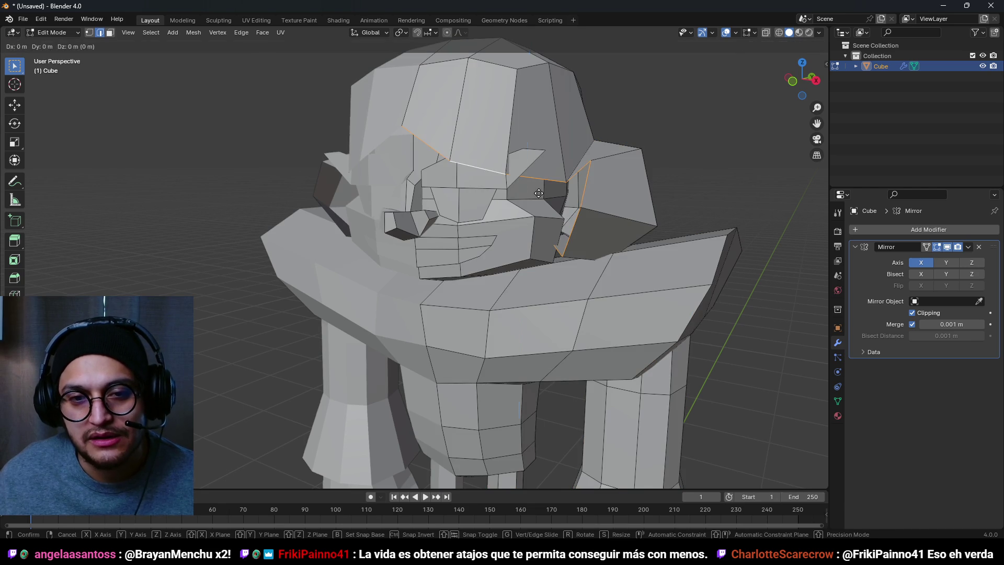
pyautogui.keyDown('alt'); pyautogui.click(557, 161); pyautogui.keyUp('alt')
pyautogui.scroll(-5, 557, 161)
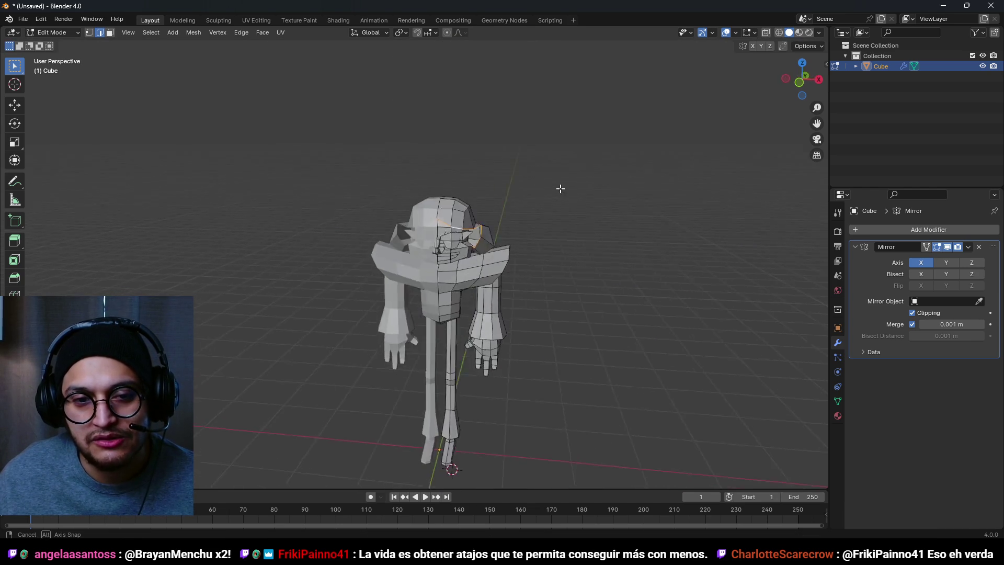
pyautogui.press('g')
pyautogui.press('z')
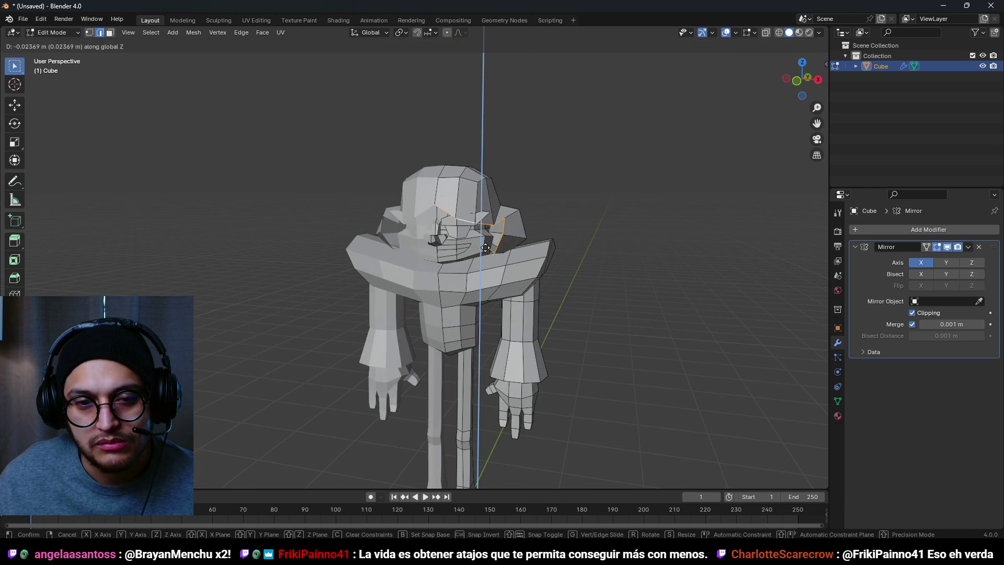
pyautogui.click(490, 258)
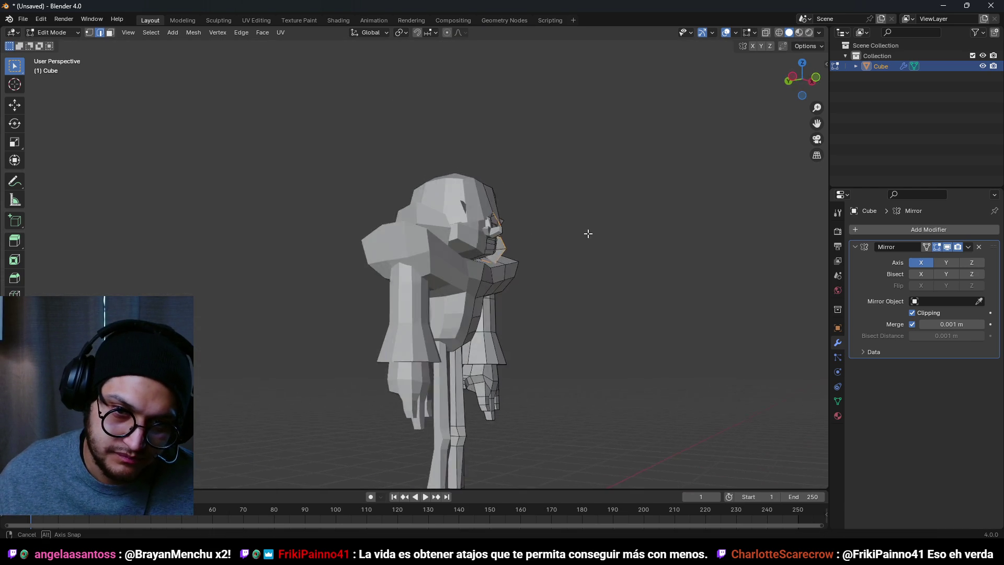
# Orbit around the character and return to Object Mode
pyautogui.scroll(-3, 477, 232)
pyautogui.moveTo(478, 232)
pyautogui.mouseDown()
pyautogui.moveTo(520, 258)
pyautogui.moveTo(598, 253)
pyautogui.moveTo(480, 274)
pyautogui.moveTo(574, 246)
pyautogui.moveTo(450, 237)
pyautogui.moveTo(760, 219)
pyautogui.moveTo(587, 240)
pyautogui.moveTo(479, 288)
pyautogui.mouseUp()
pyautogui.press('Tab')
# Hide the character model and snap the 3D cursor to the world origin
pyautogui.press('h')
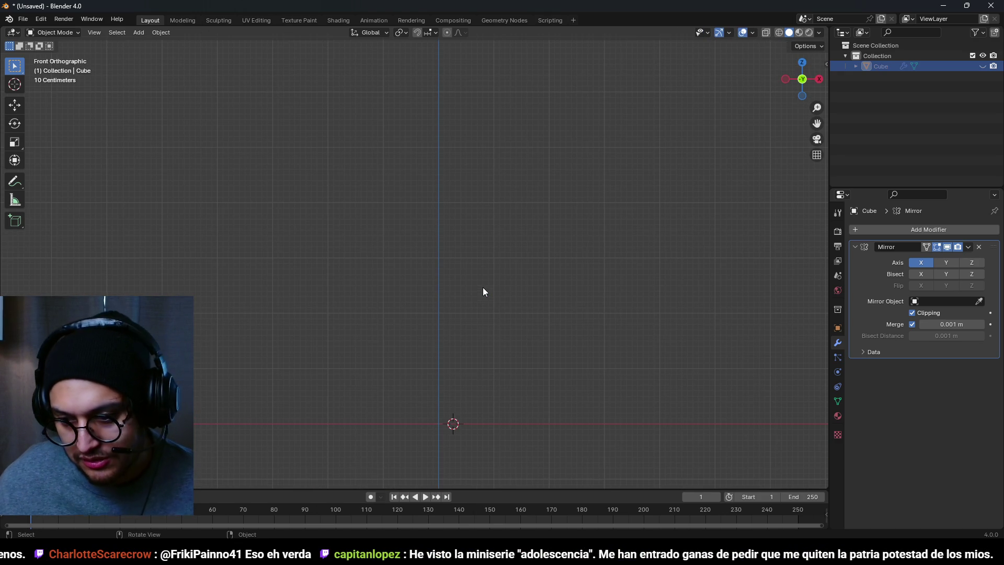
pyautogui.scroll(2, 484, 288)
pyautogui.hotkey('shift', 'a')
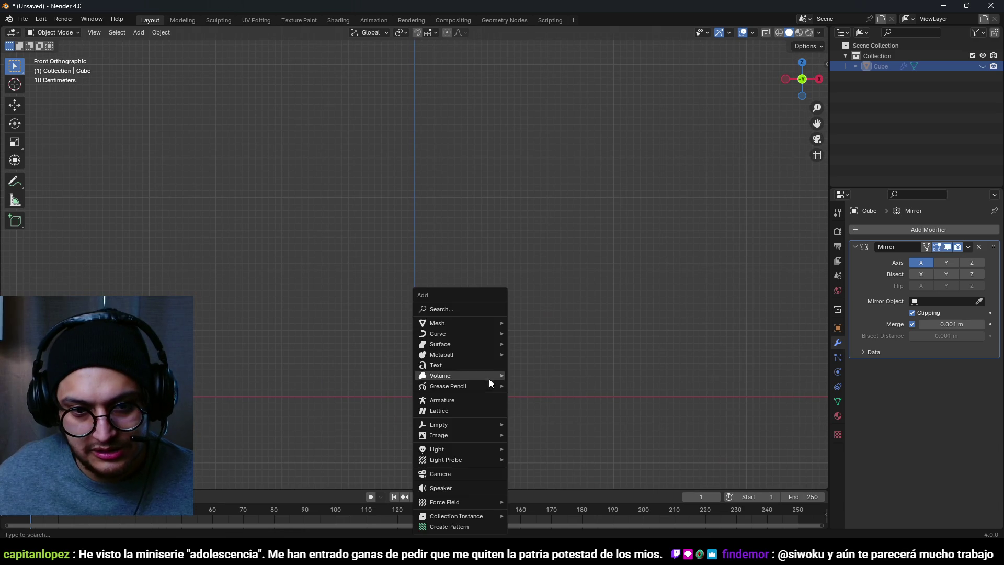
pyautogui.hotkey('shift', 's')
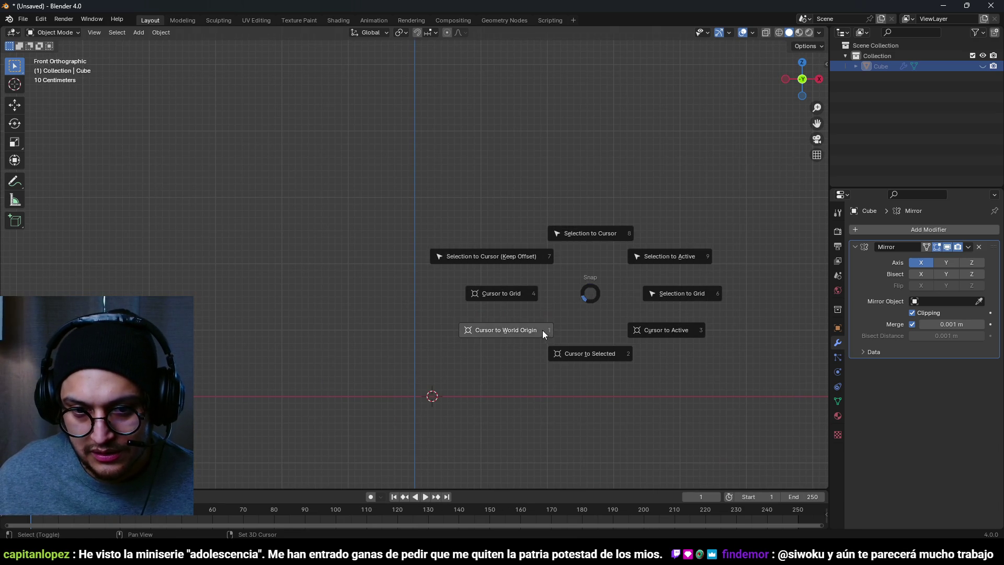
pyautogui.click(544, 330)
# Add a new cube and cut a loop through its centre in Edit Mode
pyautogui.hotkey('shift', 'a')
pyautogui.moveTo(438, 316)
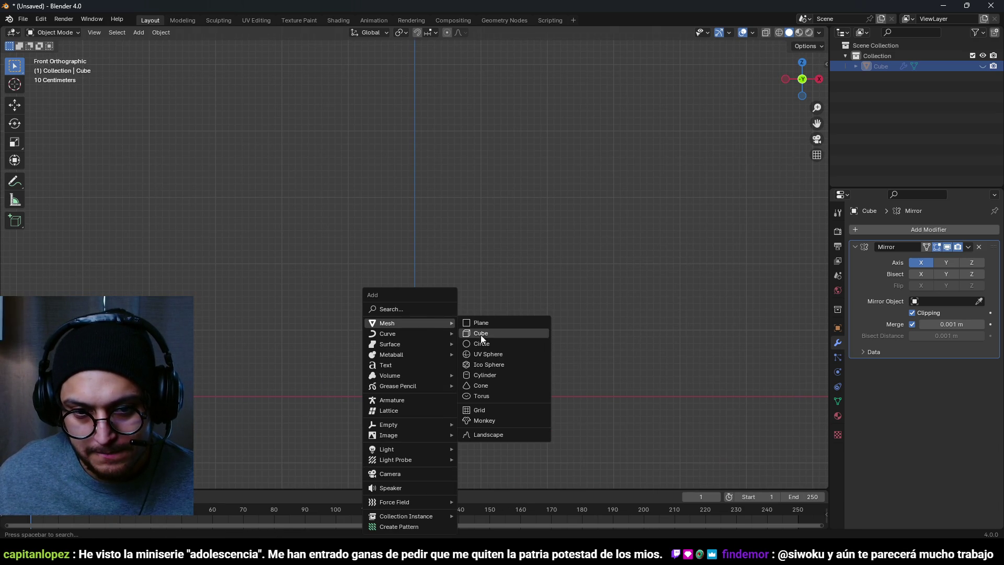
pyautogui.click(486, 334)
pyautogui.press('Tab')
pyautogui.hotkey('ctrl', 'r')
pyautogui.click(446, 285)
pyautogui.rightClick(446, 285)
# Delete the cube's left-half vertices in wireframe view and return to Object Mode
pyautogui.press('z')
pyautogui.click(331, 253)
pyautogui.moveTo(330, 220); pyautogui.dragTo(417, 399)
pyautogui.press('x')
pyautogui.click(401, 372)
pyautogui.press('Tab')
# Give the half cube a Mirror modifier with Clipping enabled
pyautogui.click(922, 231)
pyautogui.moveTo(910, 231)
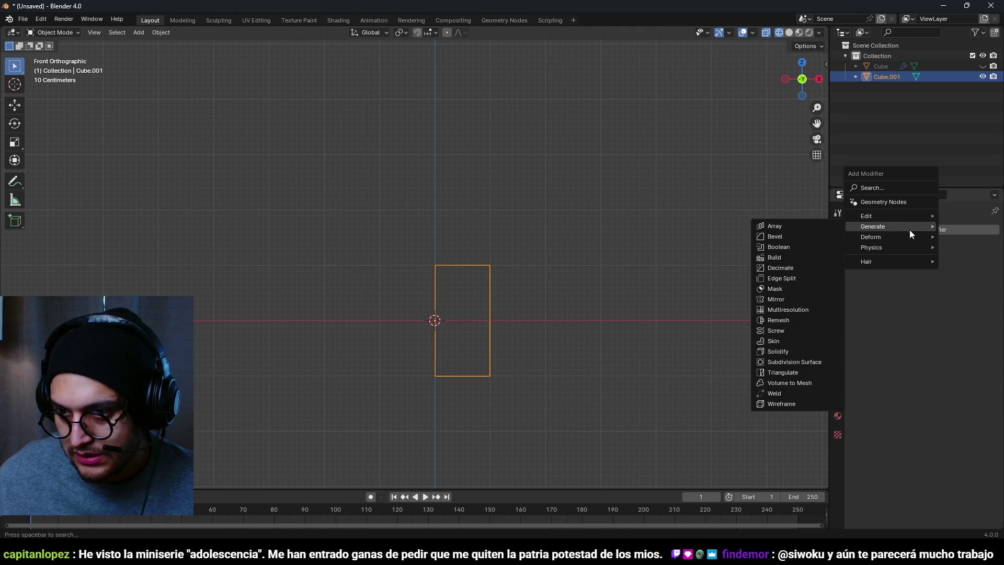
pyautogui.click(793, 280)
pyautogui.click(939, 313)
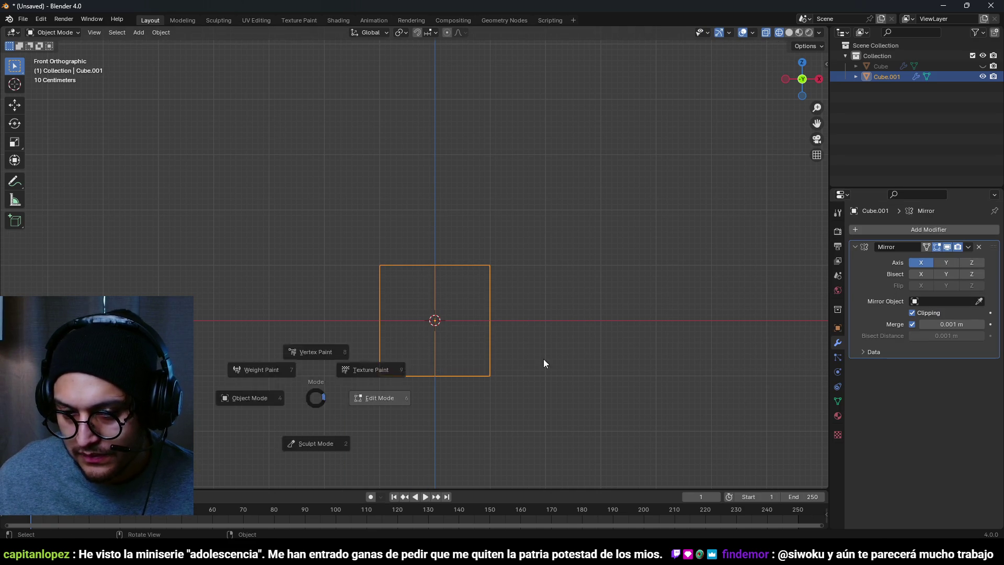
# Select the whole half cube in Edit Mode and scale it
pyautogui.press('Tab')
pyautogui.press('a')
pyautogui.press('s')
pyautogui.click(573, 332)
pyautogui.scroll(2, 573, 332)
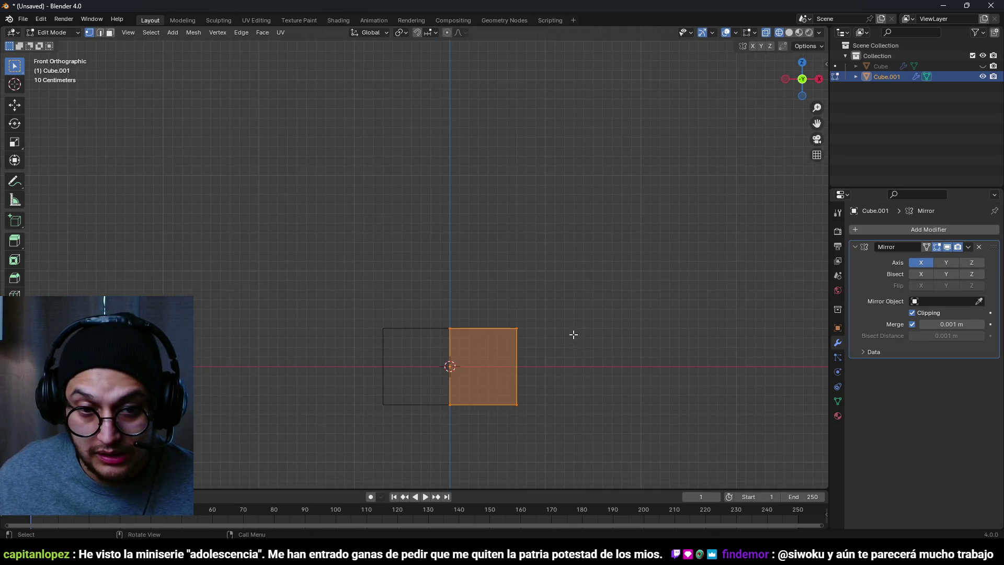
# Move the half cube sideways along the X axis
pyautogui.press('KP_Decimal')
pyautogui.press('g')
pyautogui.press('x')
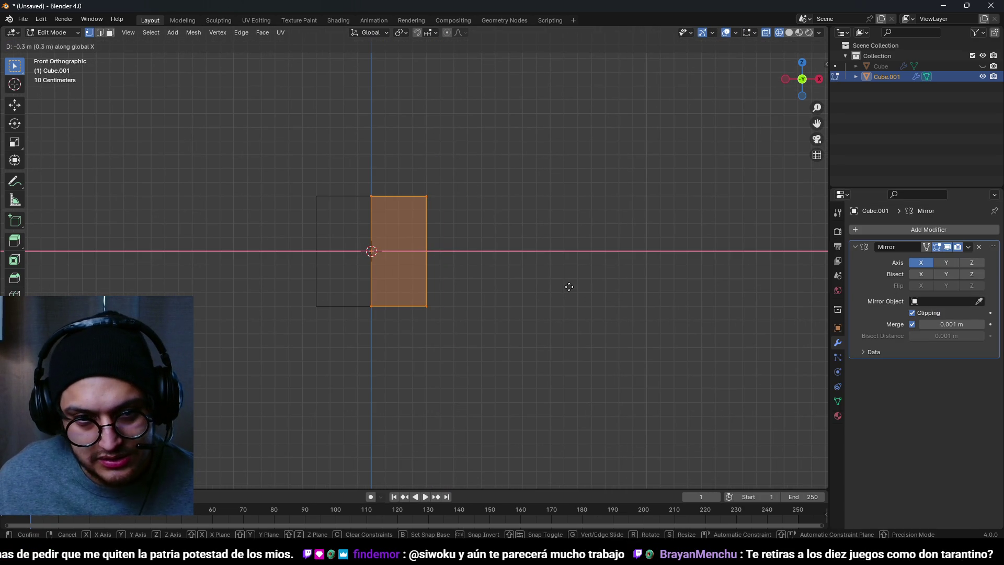
pyautogui.click(575, 288)
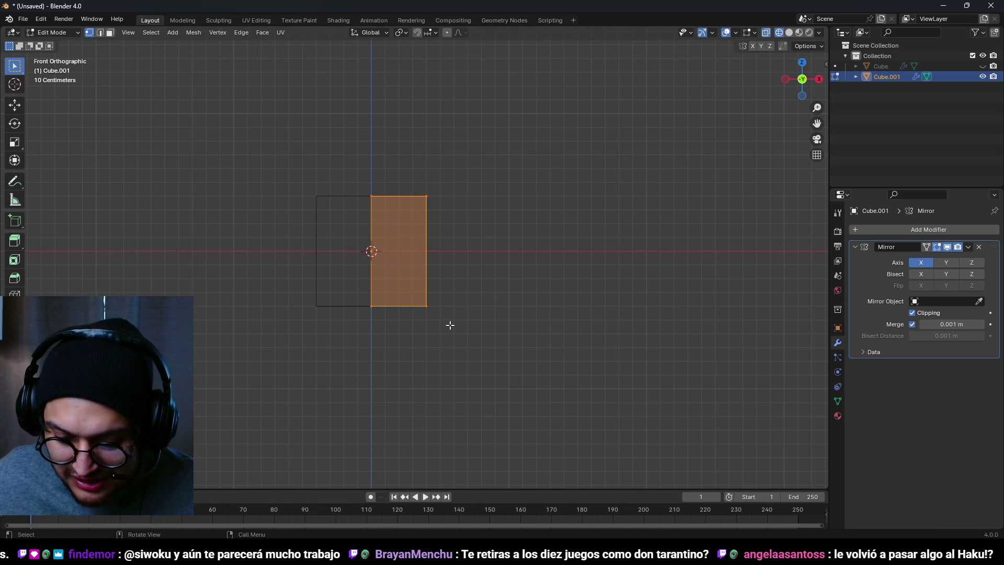
# Add two horizontal loop cuts and one vertical loop cut, then view from the front
pyautogui.click(467, 192)
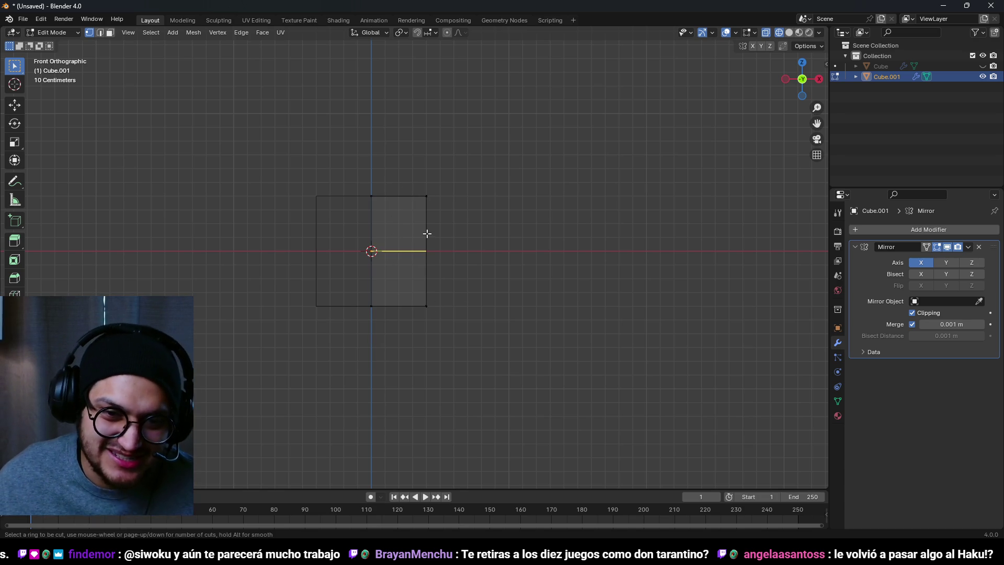
pyautogui.click(427, 234)
pyautogui.click(391, 215)
pyautogui.hotkey('ctrl', 'r')
pyautogui.click(387, 203)
pyautogui.press('a')
pyautogui.hotkey('alt', 'a')
pyautogui.press('KP_1')
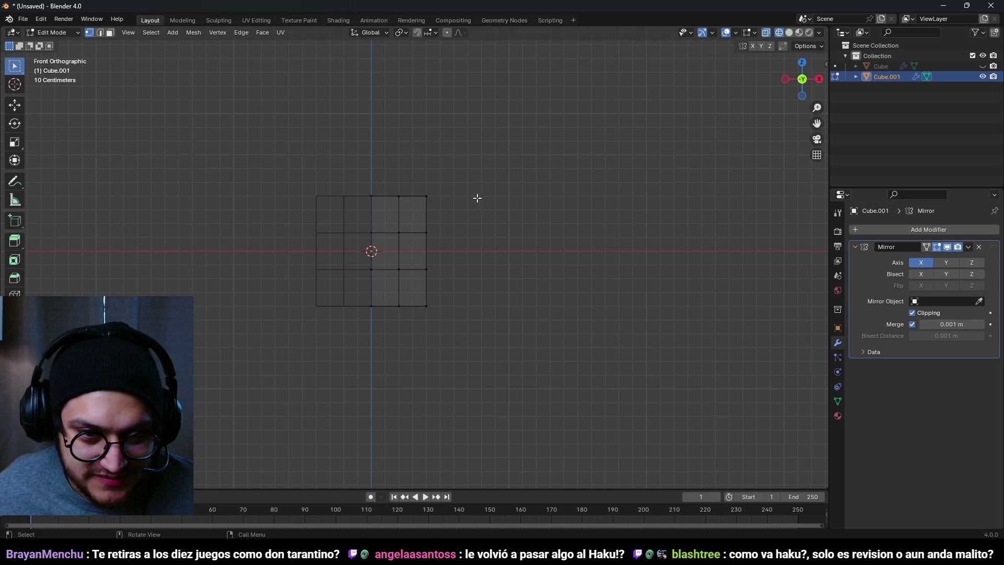
# Smooth all the vertices twice with Smooth Vertices to round the cube
pyautogui.press('a')
pyautogui.rightClick(474, 282)
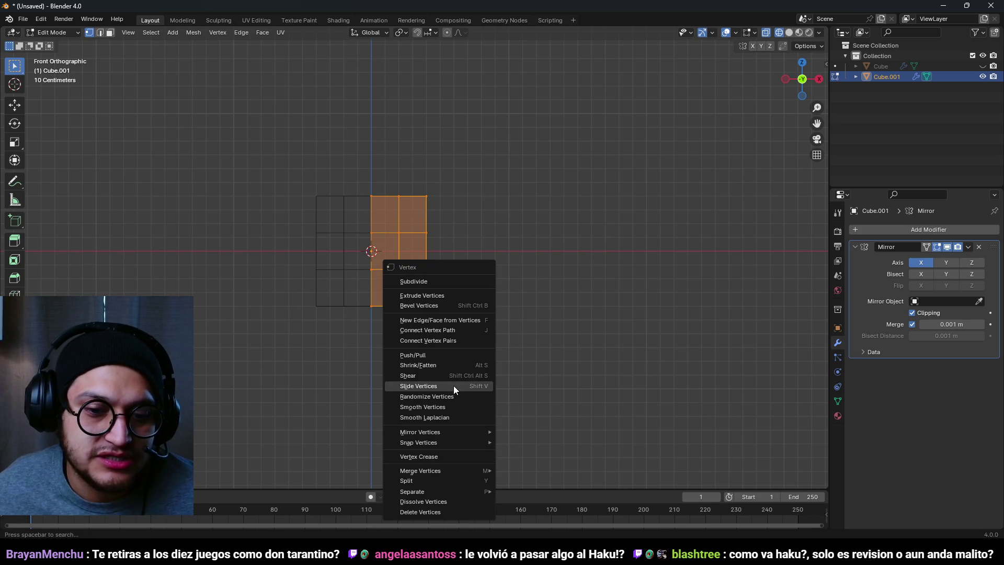
pyautogui.click(466, 404)
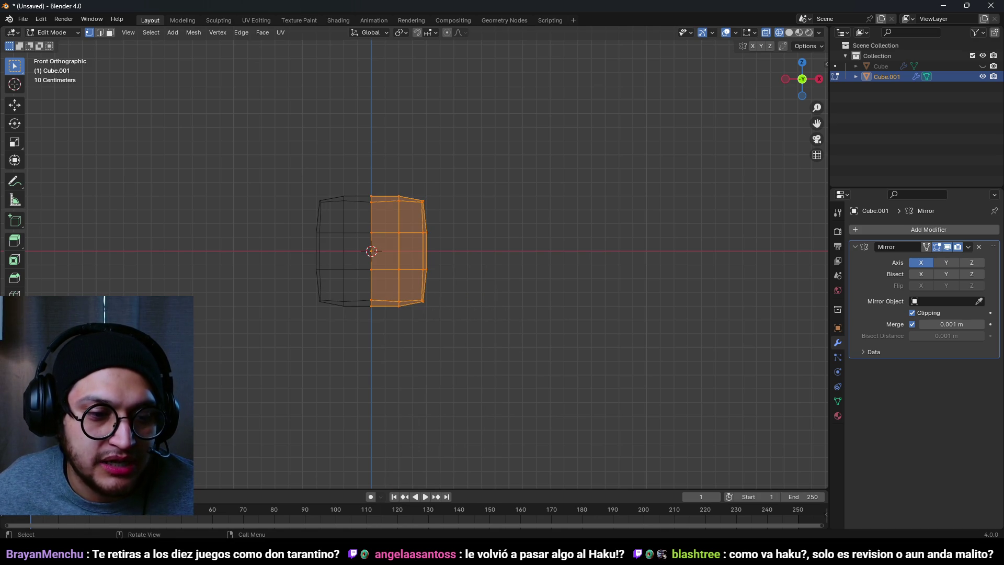
pyautogui.hotkey('shift', 'r')
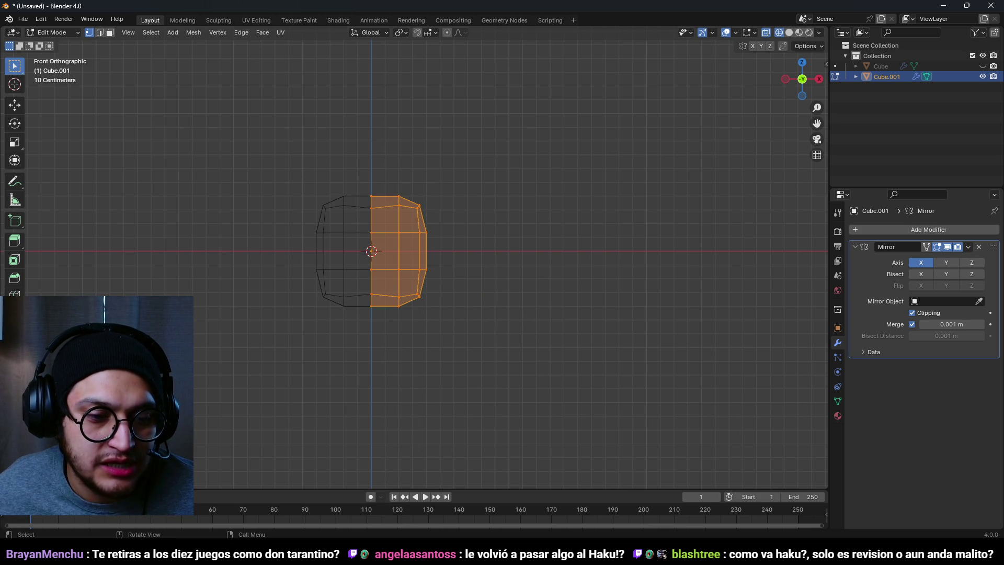
pyautogui.hotkey('alt', 'a')
pyautogui.scroll(1, 406, 278)
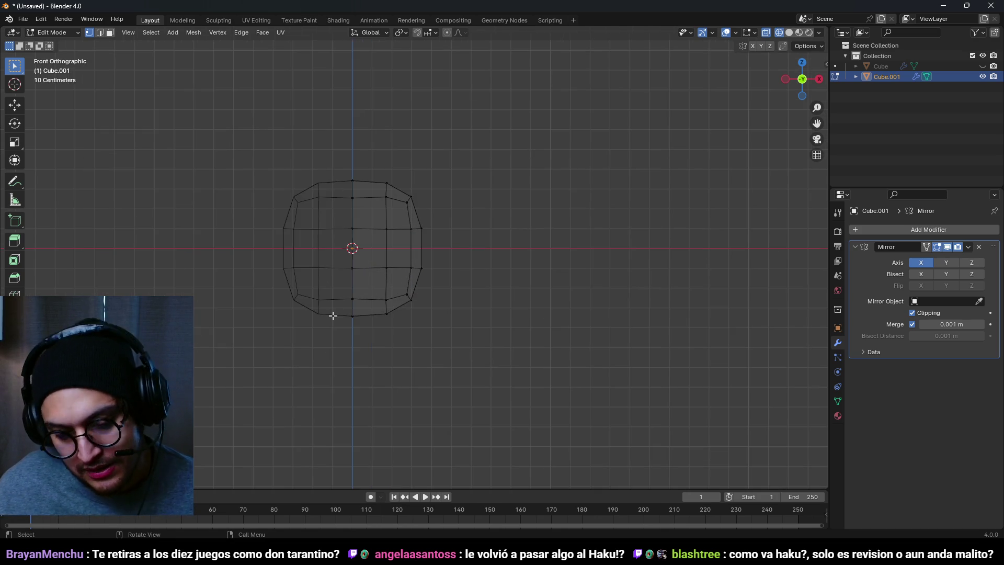
pyautogui.hotkey('shift', 'z')
pyautogui.scroll(2, 463, 293)
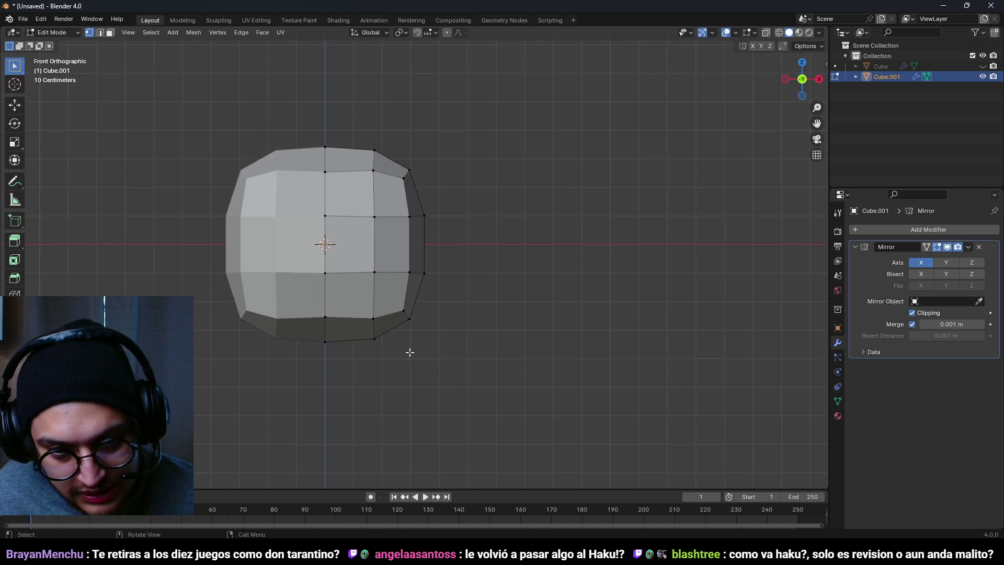
pyautogui.hotkey('shift', 'z')
# Pull the lower middle vertices down into a chin and raise the lower side vertices along Z
pyautogui.moveTo(382, 361); pyautogui.dragTo(309, 314)
pyautogui.press('g')
pyautogui.click(285, 341)
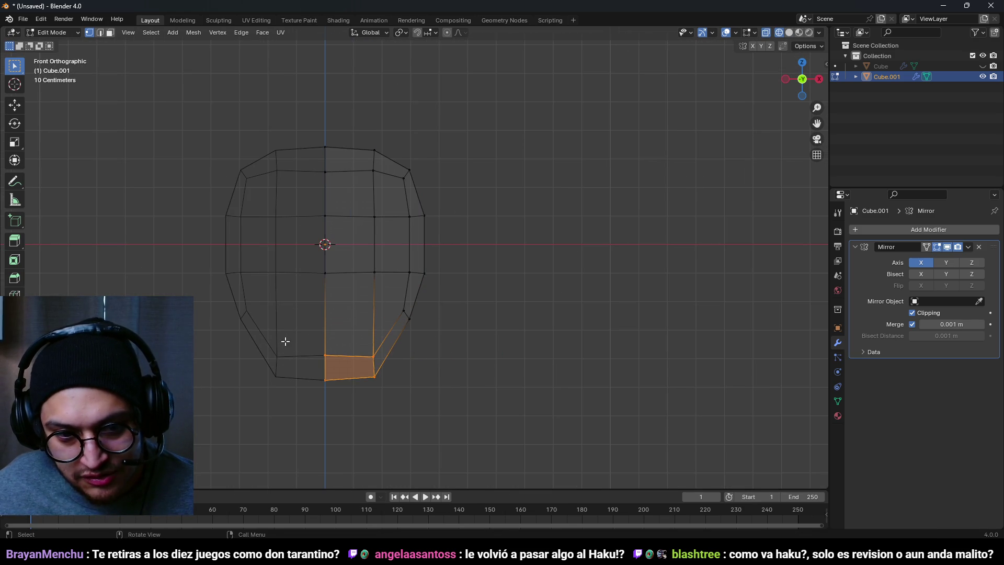
pyautogui.moveTo(395, 402); pyautogui.dragTo(364, 343)
pyautogui.press('g')
pyautogui.press('z')
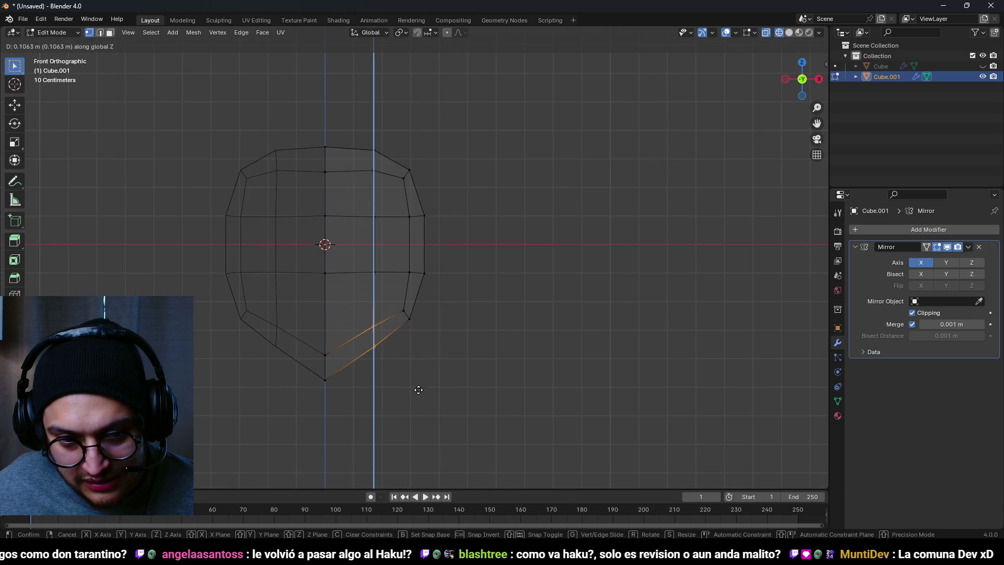
pyautogui.click(420, 393)
# Narrow the head by moving the outer right columns inward along X
pyautogui.moveTo(437, 348)
pyautogui.mouseDown()
pyautogui.moveTo(403, 173)
pyautogui.moveTo(373, 140)
pyautogui.mouseUp()
pyautogui.moveTo(492, 418)
pyautogui.mouseDown()
pyautogui.moveTo(387, 140)
pyautogui.moveTo(369, 141)
pyautogui.mouseUp()
pyautogui.press('g')
pyautogui.press('x')
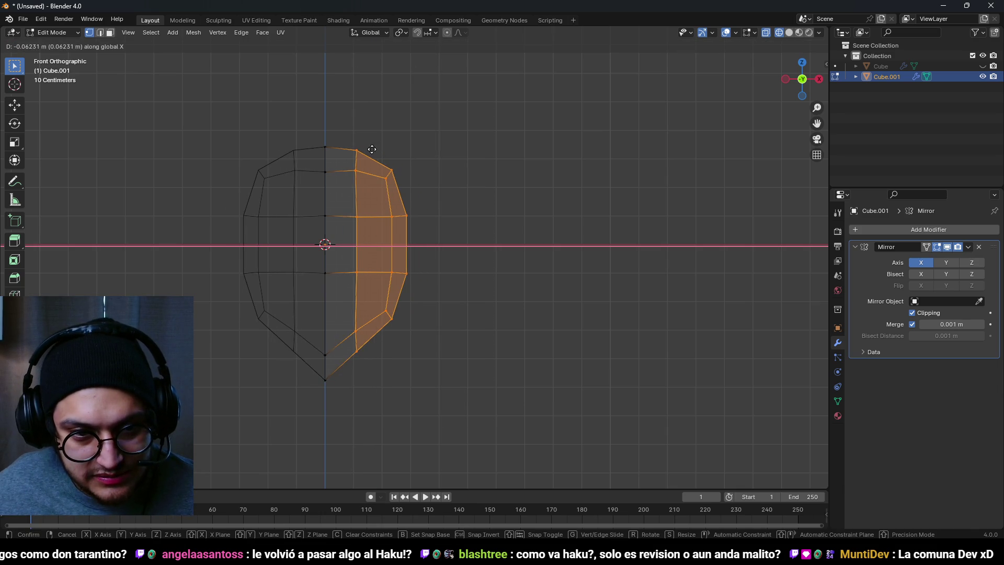
pyautogui.click(372, 174)
pyautogui.scroll(-4, 372, 174)
pyautogui.hotkey('shift', 'z')
pyautogui.hotkey('alt', 'a')
pyautogui.press('KP_3')
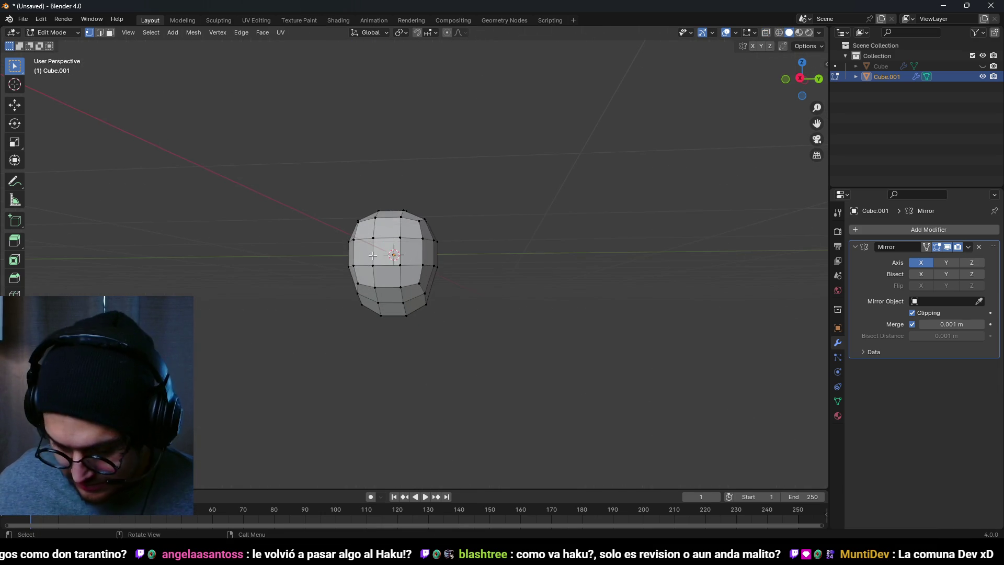
# In see-through wireframe, select the head's lower centre faces and lower them vertically
pyautogui.hotkey('shift', 'z')
pyautogui.scroll(3, 347, 312)
pyautogui.moveTo(402, 287); pyautogui.dragTo(322, 200)
pyautogui.moveTo(419, 315); pyautogui.dragTo(387, 223)
pyautogui.moveTo(472, 290)
pyautogui.mouseDown()
pyautogui.moveTo(426, 262)
pyautogui.moveTo(401, 204)
pyautogui.mouseUp()
pyautogui.moveTo(461, 311); pyautogui.dragTo(388, 227)
pyautogui.press('g')
pyautogui.press('z')
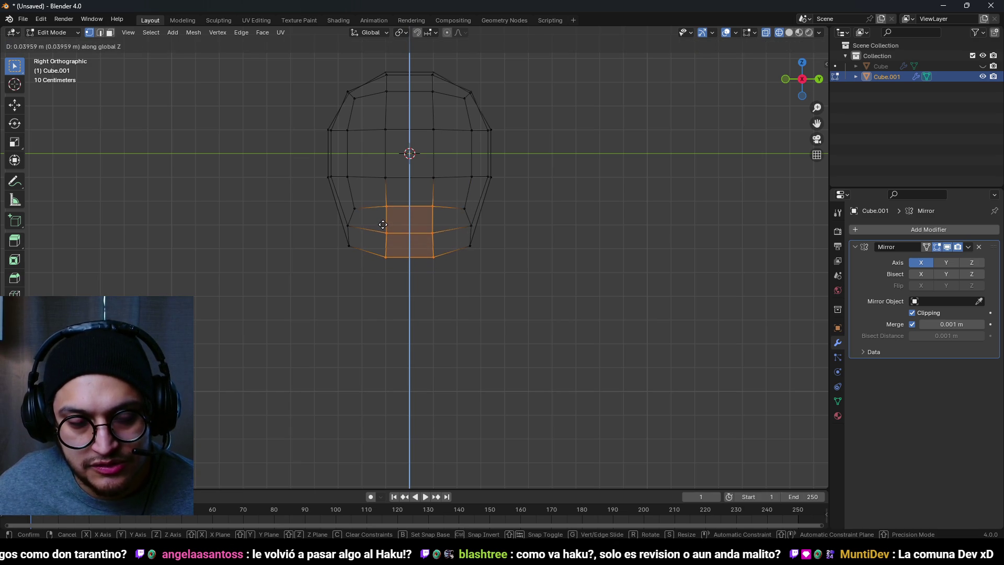
pyautogui.click(379, 222)
# Lower the front of the jaw and adjust the vertices at the back of the jaw
pyautogui.moveTo(408, 276); pyautogui.dragTo(312, 197)
pyautogui.press('g')
pyautogui.press('z')
pyautogui.click(323, 220)
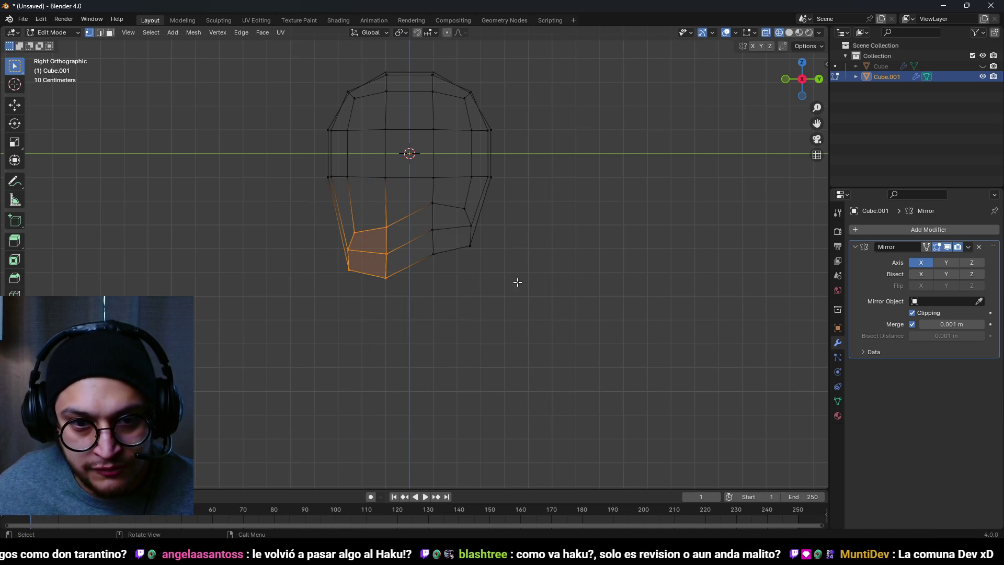
pyautogui.moveTo(518, 282); pyautogui.dragTo(457, 197)
pyautogui.press('g')
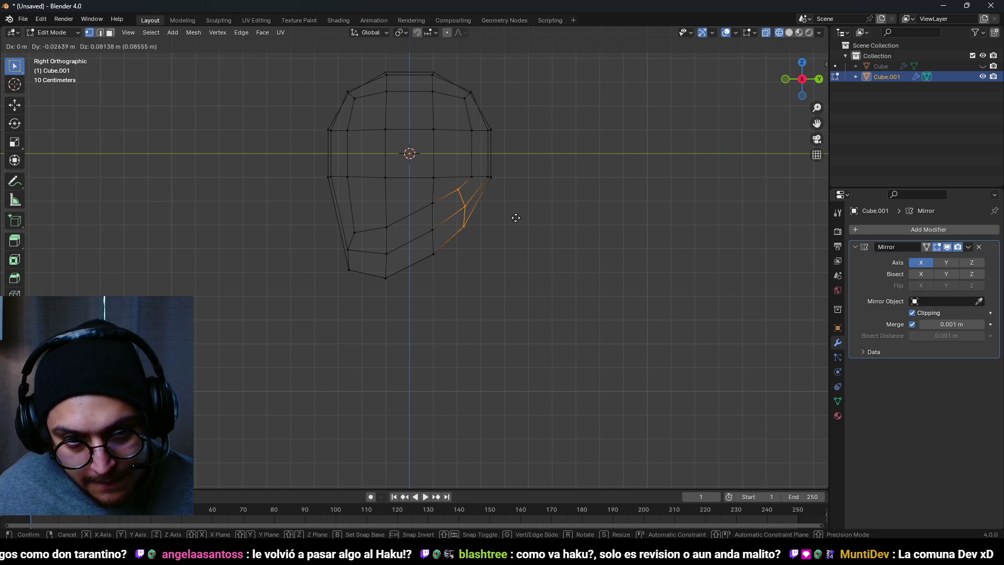
pyautogui.click(507, 225)
pyautogui.scroll(-4, 500, 233)
pyautogui.moveTo(499, 232)
pyautogui.mouseDown()
pyautogui.moveTo(474, 248)
pyautogui.moveTo(426, 249)
pyautogui.moveTo(435, 264)
pyautogui.moveTo(410, 332)
pyautogui.moveTo(283, 350)
pyautogui.moveTo(429, 244)
pyautogui.moveTo(516, 229)
pyautogui.mouseUp()
pyautogui.scroll(3, 426, 249)
# In edge mode, lower a bottom edge of the head vertically
pyautogui.press('2')
pyautogui.click(433, 276)
pyautogui.press('g')
pyautogui.press('z')
pyautogui.click(433, 294)
# From the side view, select the lower jaw vertex with see-through shading and nudge it slightly
pyautogui.press('1')
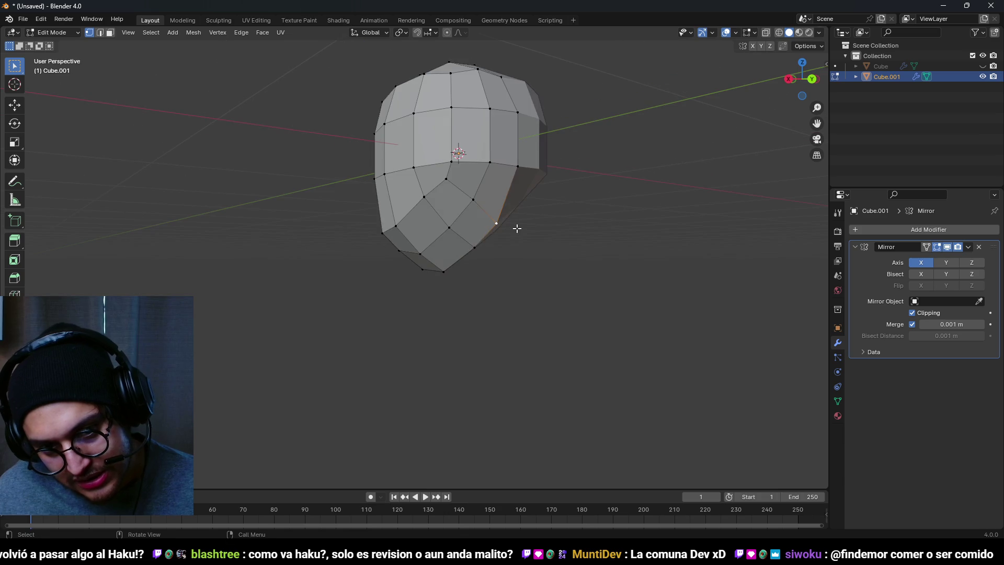
pyautogui.press('KP_3')
pyautogui.scroll(2, 517, 228)
pyautogui.press('g')
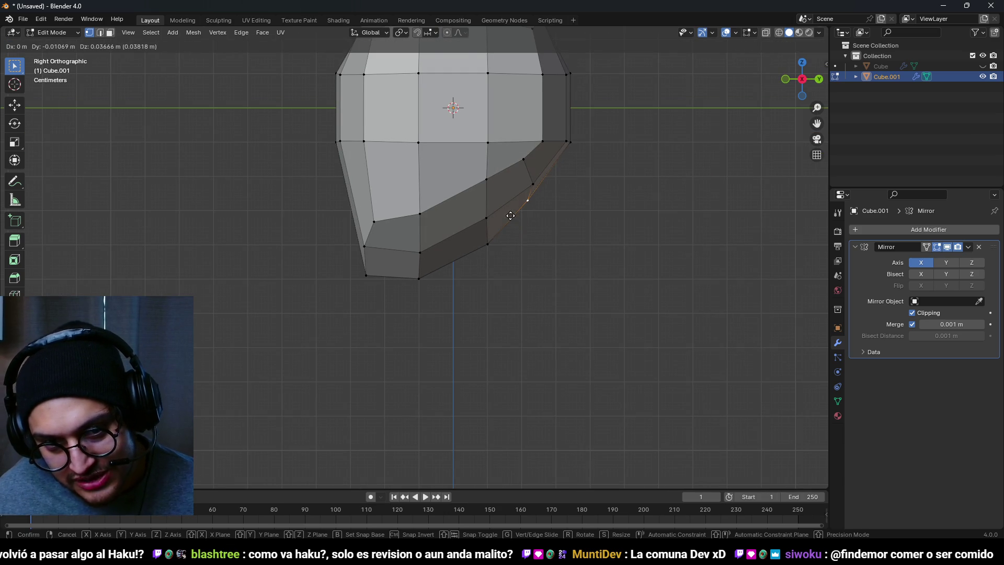
pyautogui.click(511, 215)
pyautogui.hotkey('alt', 'z')
pyautogui.moveTo(527, 273); pyautogui.dragTo(477, 232)
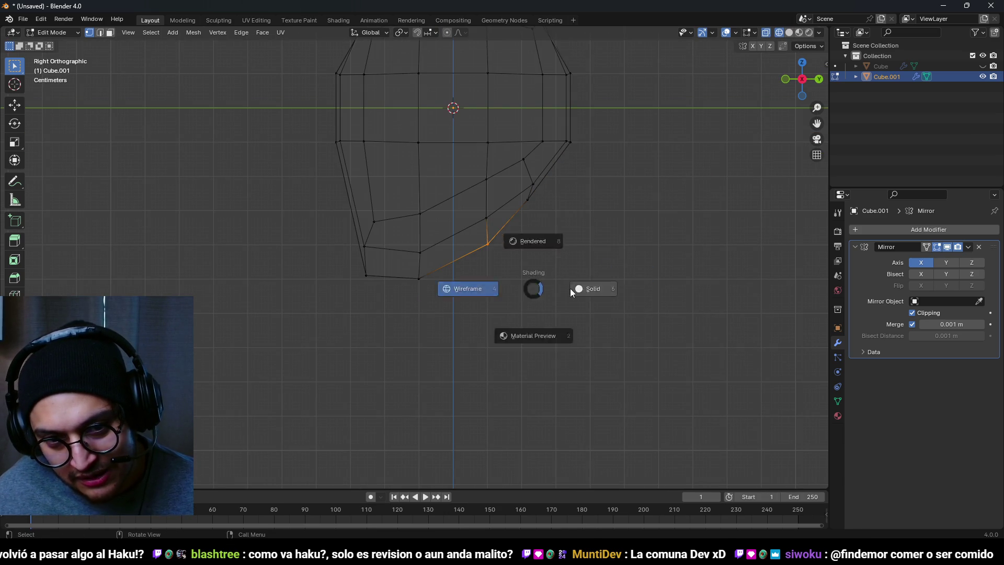
pyautogui.hotkey('alt', 'z')
pyautogui.press('g')
pyautogui.click(575, 280)
pyautogui.scroll(-3, 523, 272)
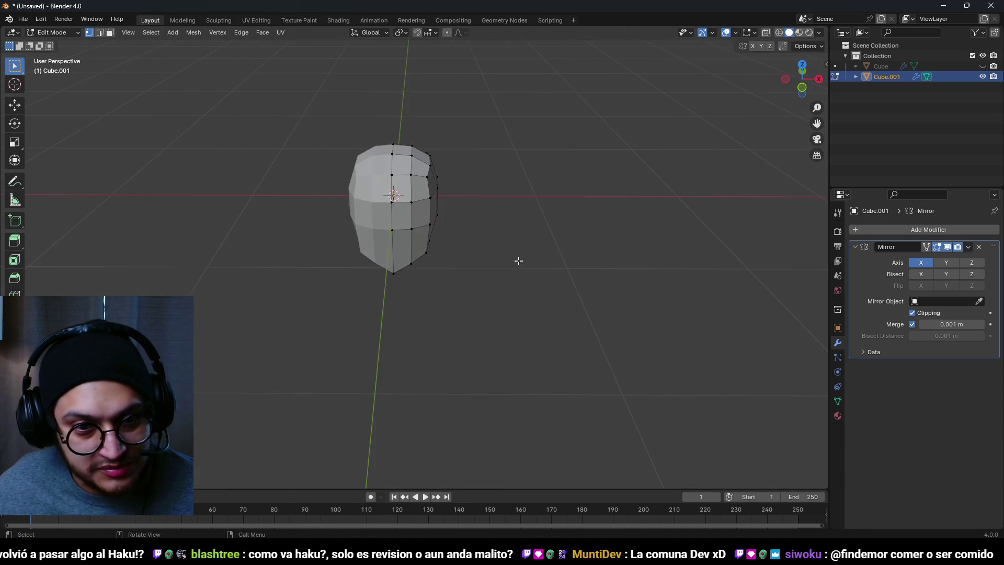
# Move the selected edges in the front view and orbit to check the head
pyautogui.press('2')
pyautogui.press('KP_1')
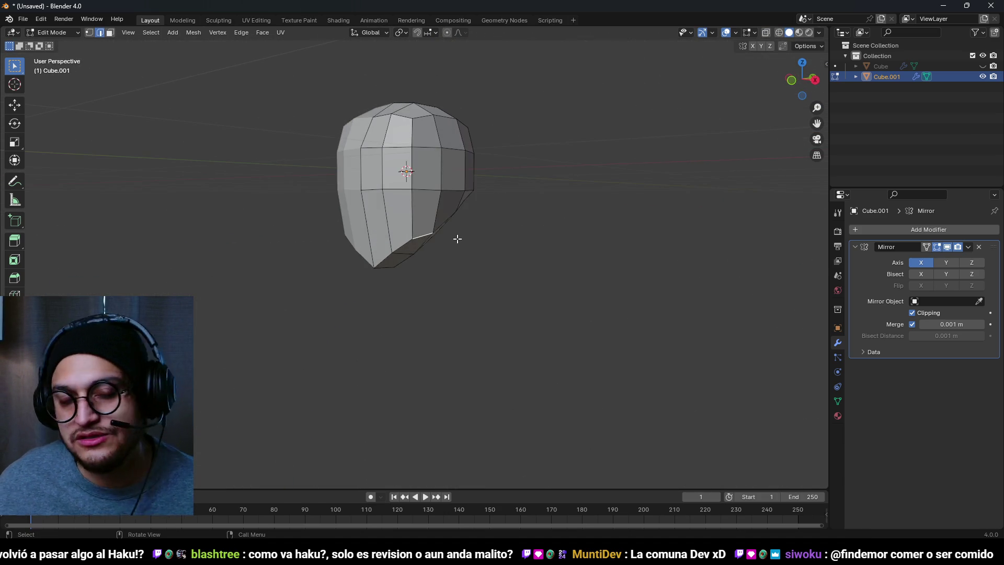
pyautogui.scroll(3, 457, 237)
pyautogui.press('g')
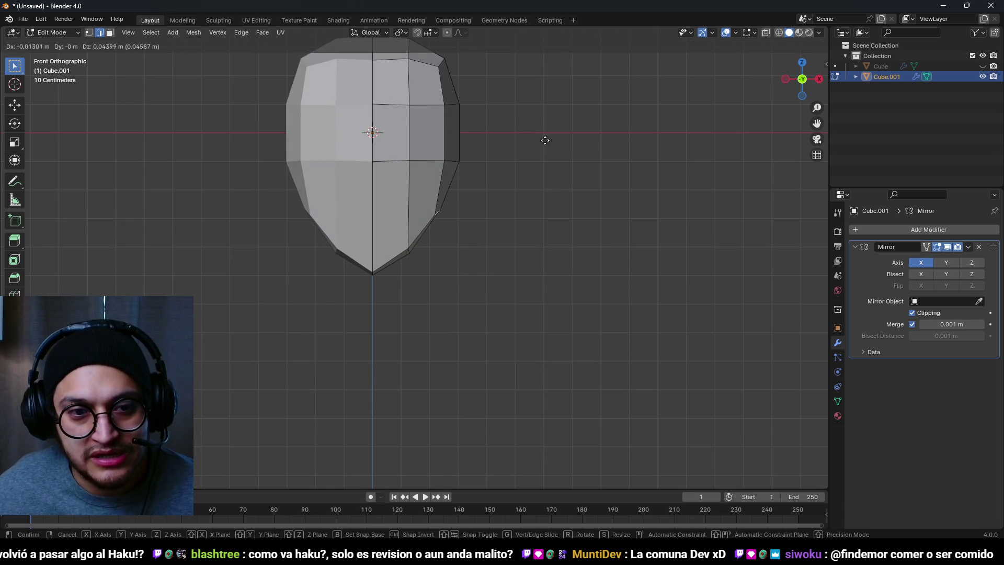
pyautogui.click(543, 134)
pyautogui.moveTo(556, 190); pyautogui.dragTo(460, 237)
pyautogui.moveTo(392, 238)
pyautogui.mouseDown()
pyautogui.moveTo(500, 257)
pyautogui.moveTo(467, 262)
pyautogui.moveTo(478, 237)
pyautogui.moveTo(461, 220)
pyautogui.mouseUp()
# Return to face selection and view the head straight from the front
pyautogui.press('3')
pyautogui.scroll(-4, 466, 262)
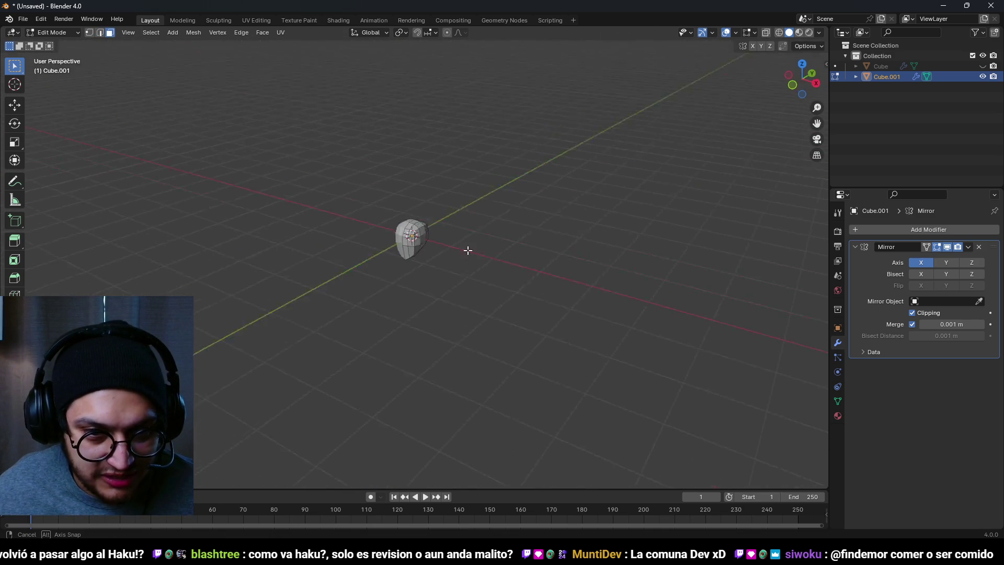
pyautogui.scroll(6, 418, 209)
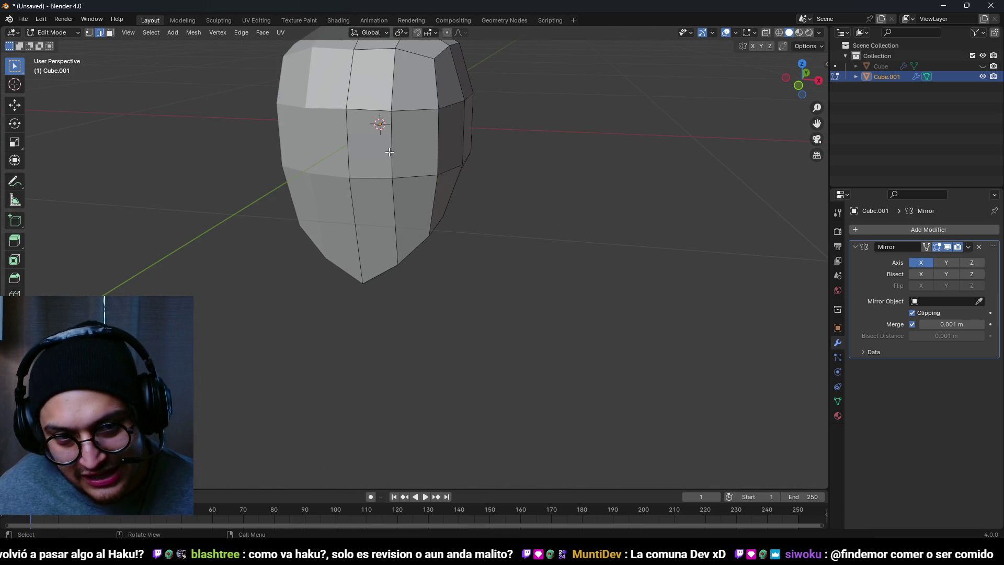
pyautogui.press('KP_1')
pyautogui.scroll(-4, 417, 340)
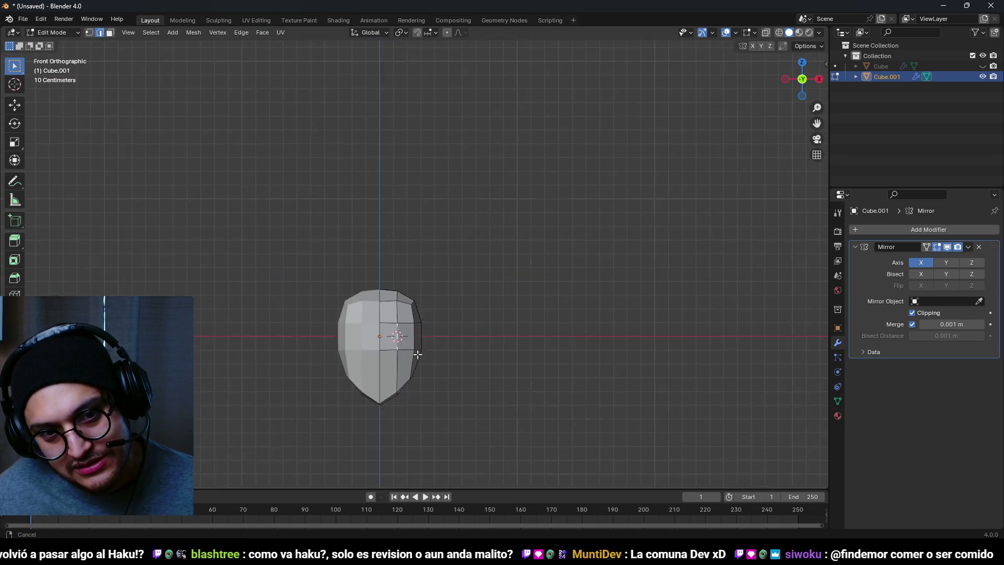
pyautogui.scroll(5, 422, 307)
pyautogui.scroll(3, 422, 307)
# Select a face on the head's front and slide its edge along the surface
pyautogui.press('3')
pyautogui.click(366, 246)
pyautogui.moveTo(508, 235); pyautogui.dragTo(470, 280)
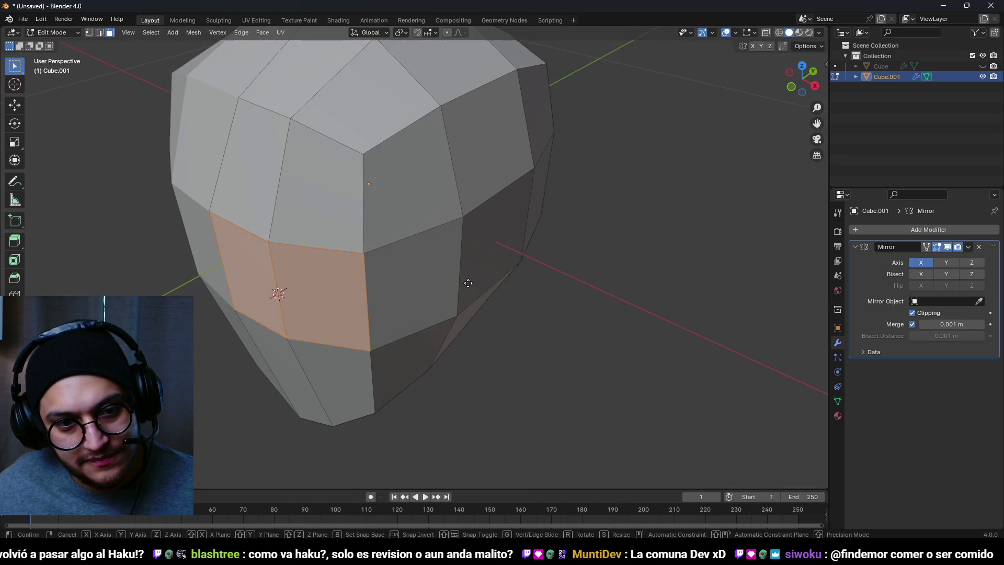
pyautogui.press('g')
pyautogui.press('y')
pyautogui.rightClick(462, 283)
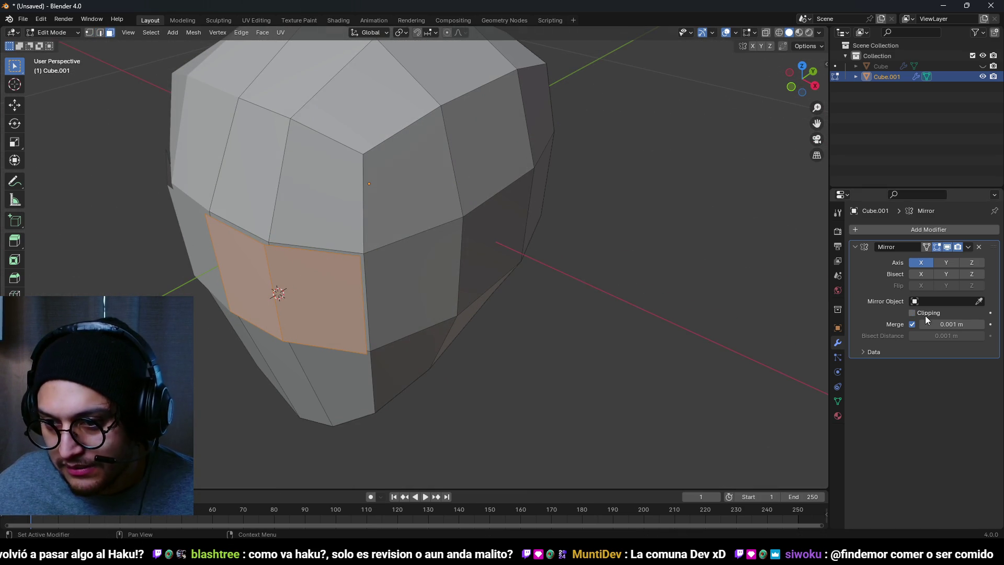
pyautogui.press('g')
pyautogui.press('g')
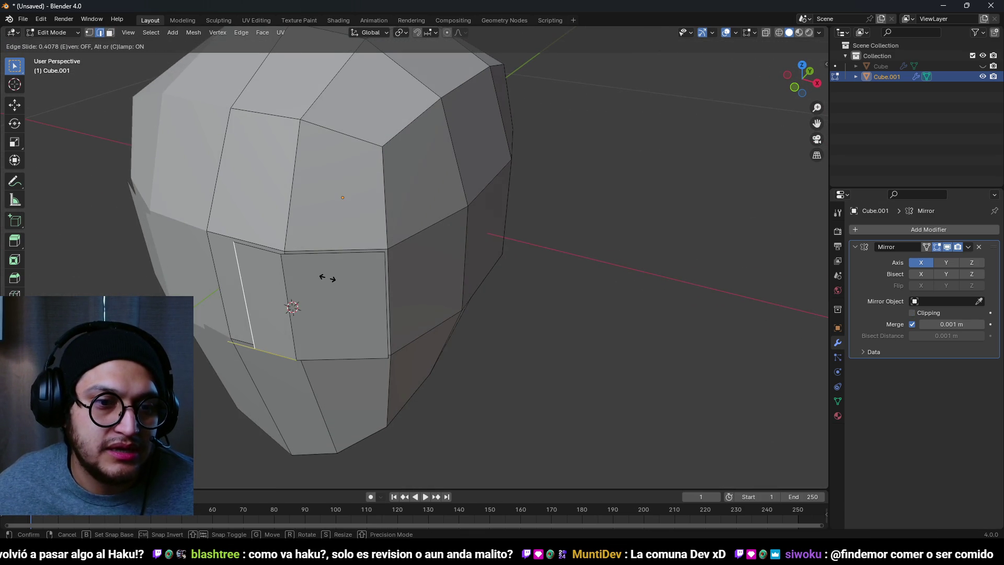
pyautogui.click(322, 278)
# From the side, move the edge along X and scale it along Z
pyautogui.moveTo(316, 278); pyautogui.dragTo(406, 222)
pyautogui.press('g')
pyautogui.press('x')
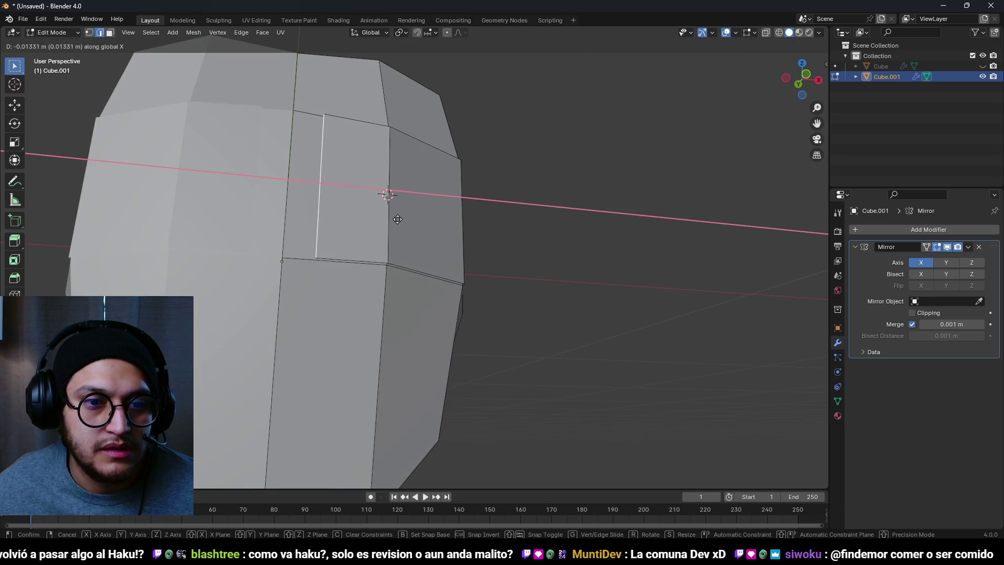
pyautogui.click(392, 219)
pyautogui.press('s')
pyautogui.press('z')
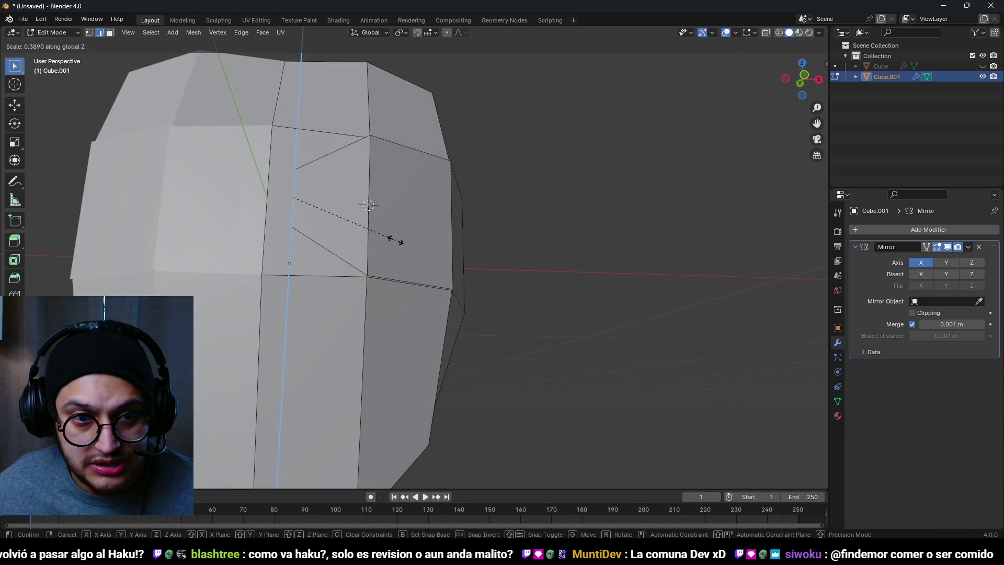
pyautogui.click(396, 241)
# From the front, scale the selection along Z again and shift the edge sideways
pyautogui.moveTo(478, 234); pyautogui.dragTo(406, 269)
pyautogui.press('s')
pyautogui.press('z')
pyautogui.click(405, 264)
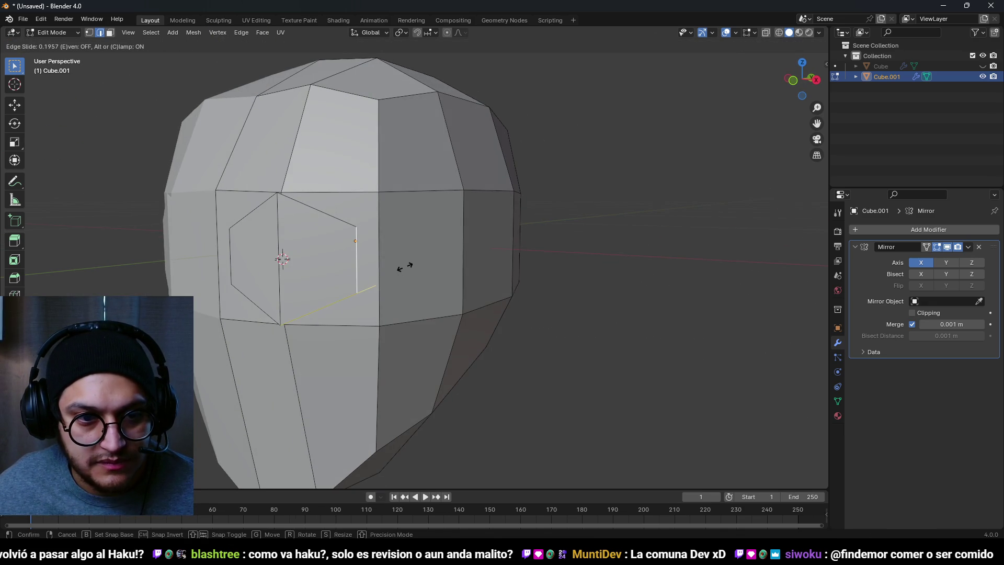
pyautogui.press('g')
pyautogui.click(403, 266)
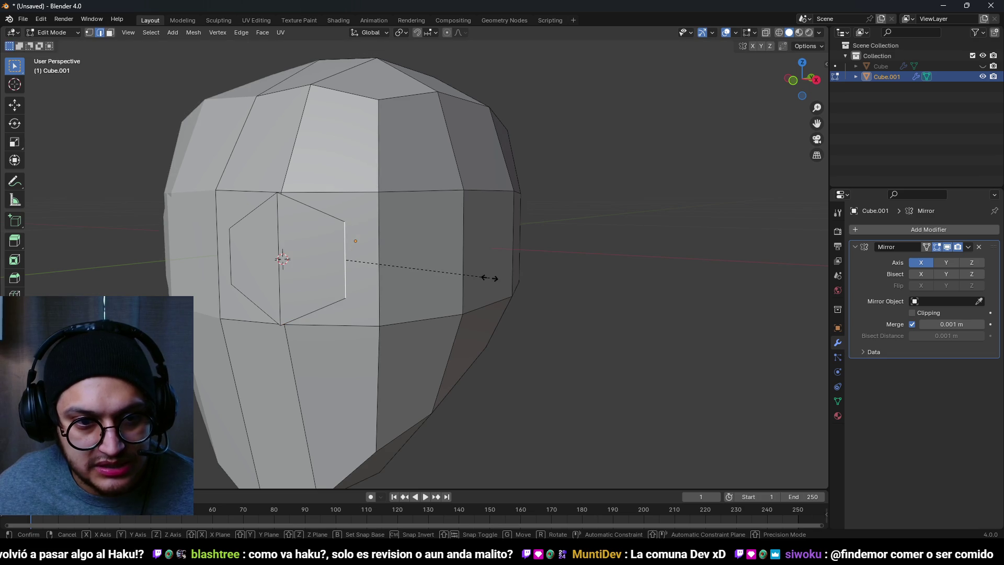
pyautogui.press('s')
pyautogui.rightClick(479, 277)
# Select the two hexagonal eye-area faces and move them along X
pyautogui.moveTo(482, 276)
pyautogui.mouseDown()
pyautogui.moveTo(521, 280)
pyautogui.moveTo(496, 306)
pyautogui.mouseUp()
pyautogui.scroll(-4, 518, 282)
pyautogui.press('3')
pyautogui.scroll(3, 497, 306)
pyautogui.click(416, 269)
pyautogui.keyDown('shift'); pyautogui.click(437, 272); pyautogui.keyUp('shift')
pyautogui.moveTo(511, 340)
pyautogui.mouseDown()
pyautogui.moveTo(538, 361)
pyautogui.moveTo(455, 417)
pyautogui.moveTo(314, 359)
pyautogui.mouseUp()
pyautogui.press('g')
pyautogui.press('x')
pyautogui.press('Return')
# Select an edge under the head and move it along Y
pyautogui.press('2')
pyautogui.click(315, 361)
pyautogui.press('g')
pyautogui.press('y')
pyautogui.click(358, 338)
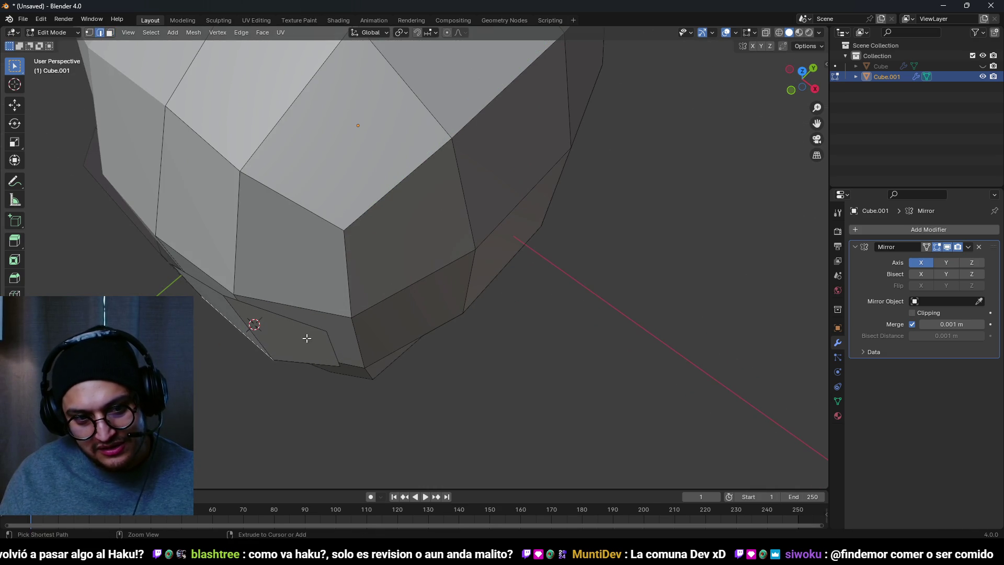
# Move the selected left edge along Y twice to reshape the jaw
pyautogui.press('g')
pyautogui.press('y')
pyautogui.click(247, 335)
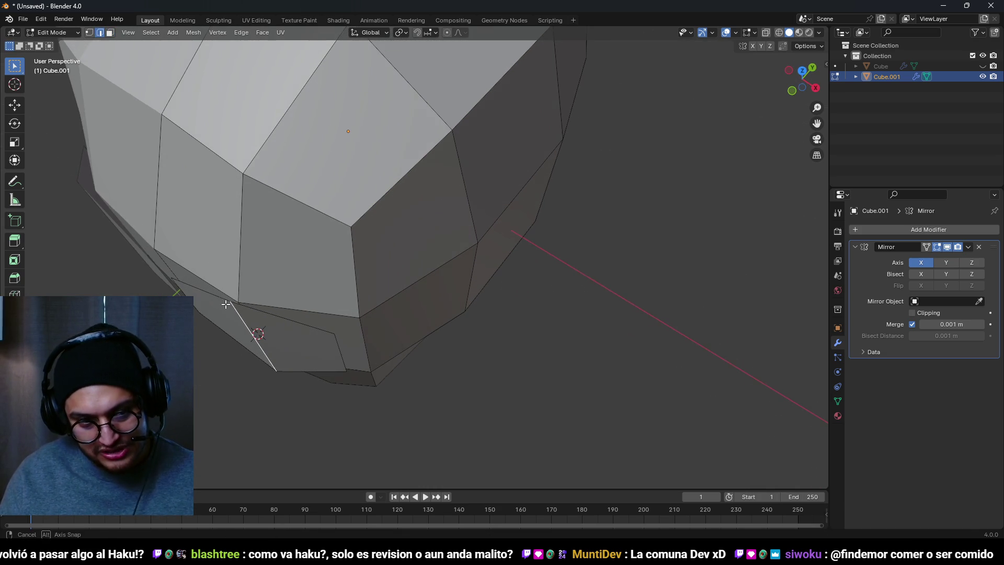
pyautogui.press('g')
pyautogui.press('y')
pyautogui.click(243, 295)
# Move a lower edge on the underside along Y
pyautogui.click(335, 355)
pyautogui.press('g')
pyautogui.press('y')
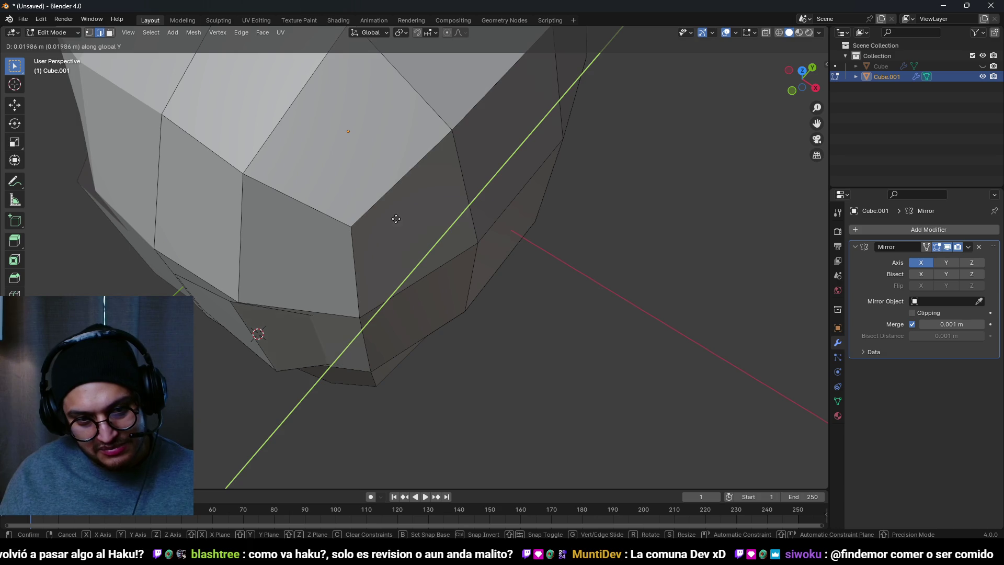
pyautogui.click(366, 261)
pyautogui.scroll(-5, 366, 262)
pyautogui.scroll(5, 377, 267)
# Select the hexagonal eye face, then clear the selection and orbit to the head's right side
pyautogui.press('3')
pyautogui.click(337, 307)
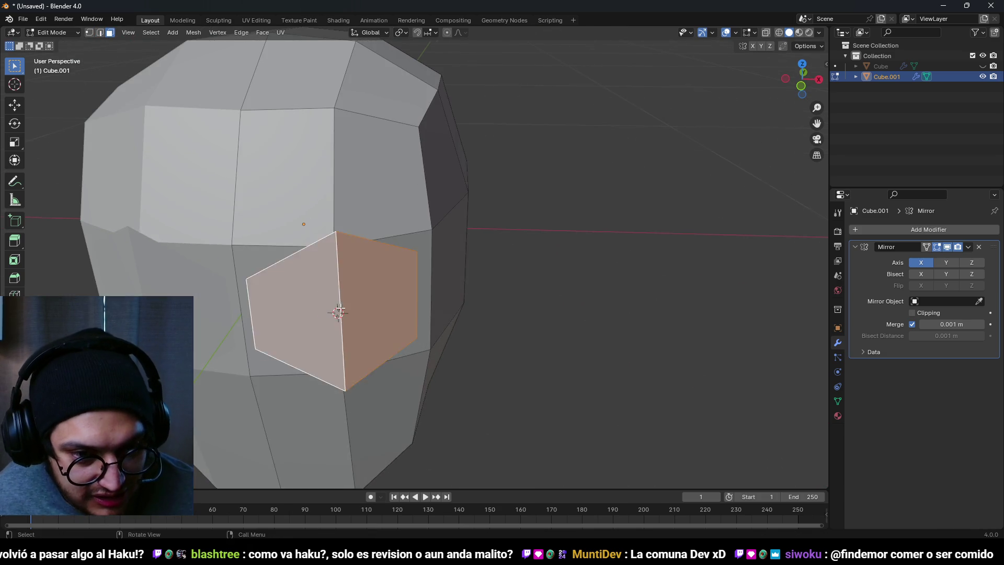
pyautogui.scroll(-5, 344, 251)
pyautogui.scroll(4, 413, 290)
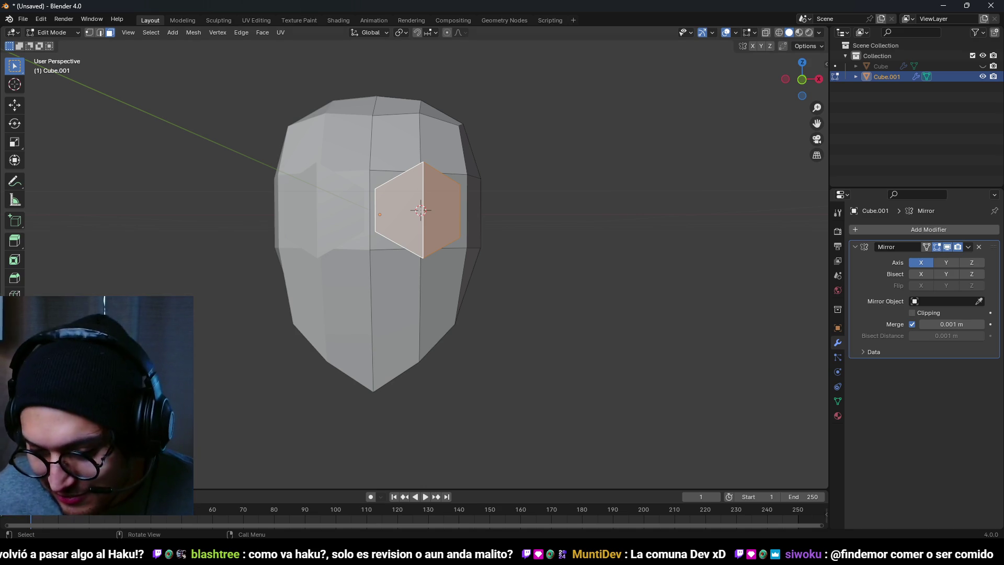
pyautogui.hotkey('alt', 'a')
pyautogui.moveTo(325, 273); pyautogui.dragTo(313, 297)
# Add an edge loop across the lower head and shift the edge below the eye along Y
pyautogui.hotkey('ctrl', 'r')
pyautogui.click(393, 286)
pyautogui.click(388, 270)
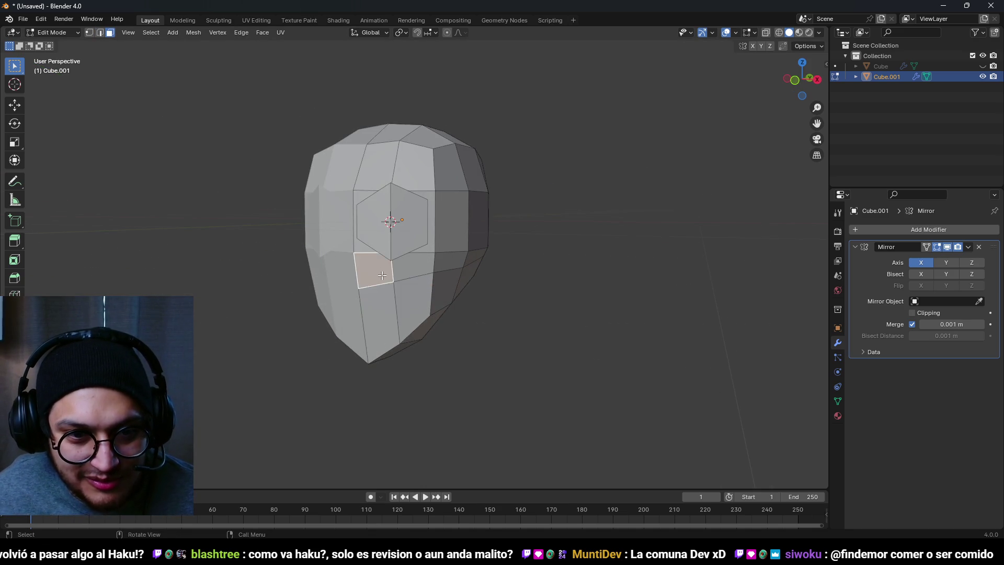
pyautogui.scroll(2, 379, 272)
pyautogui.press('2')
pyautogui.click(371, 294)
pyautogui.press('g')
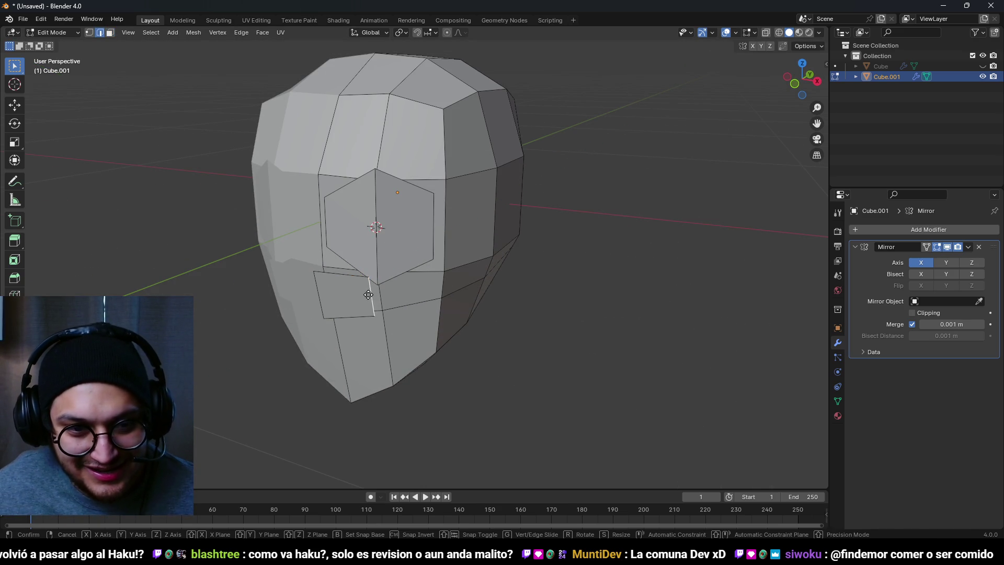
pyautogui.press('x')
pyautogui.press('x')
pyautogui.press('y')
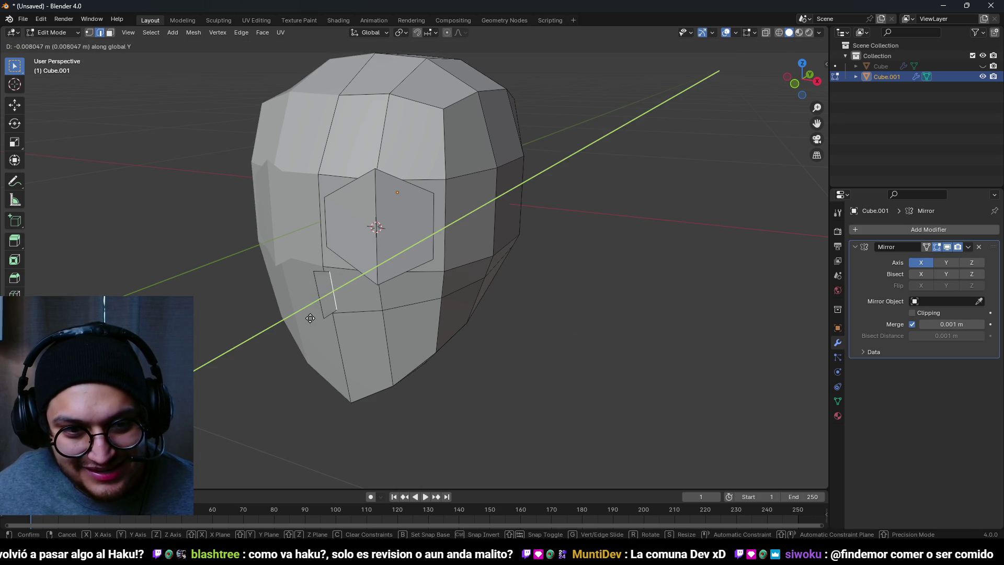
pyautogui.click(335, 301)
# Turn Mirror Clipping back on and extrude the face below the eye outward
pyautogui.scroll(-3, 331, 299)
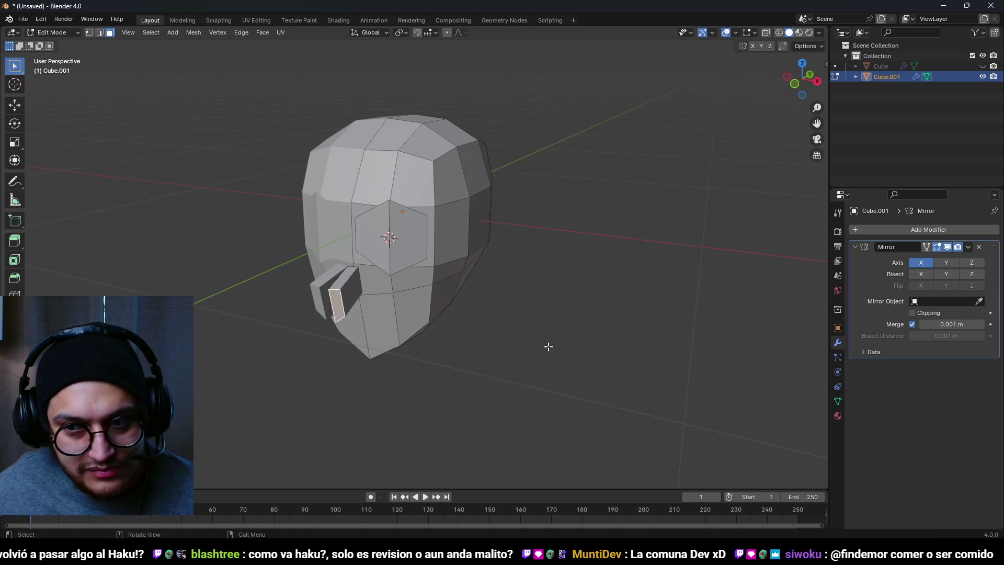
pyautogui.click(912, 324)
pyautogui.click(912, 313)
pyautogui.press('e')
pyautogui.click(450, 307)
# Move the extruded block along X, then along Y
pyautogui.scroll(2, 449, 307)
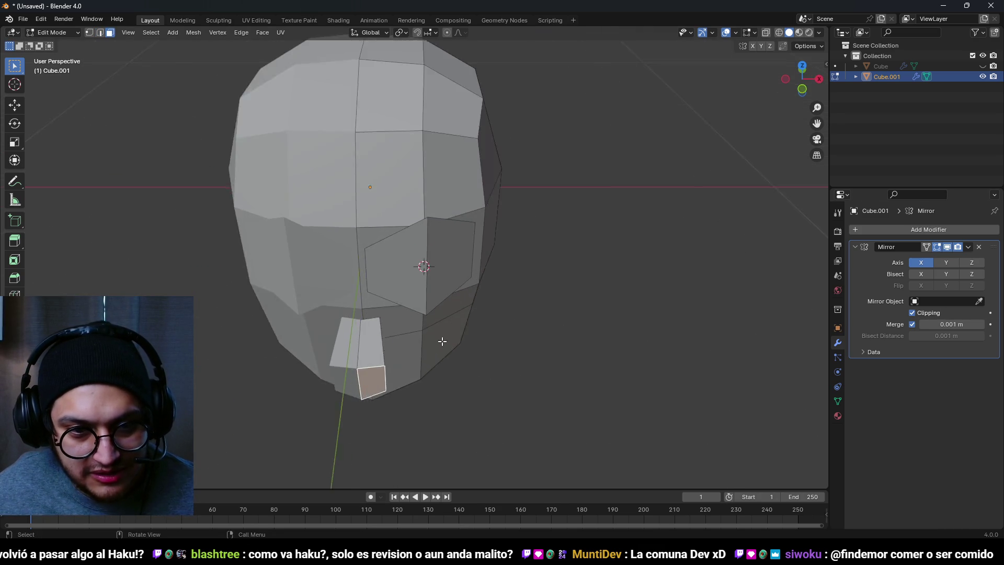
pyautogui.press('g')
pyautogui.press('x')
pyautogui.click(347, 342)
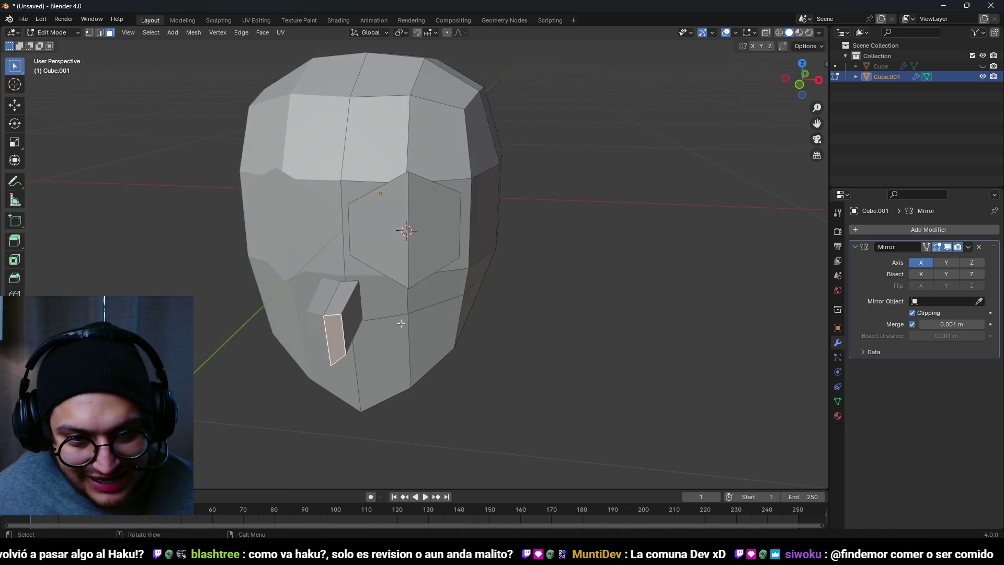
pyautogui.press('g')
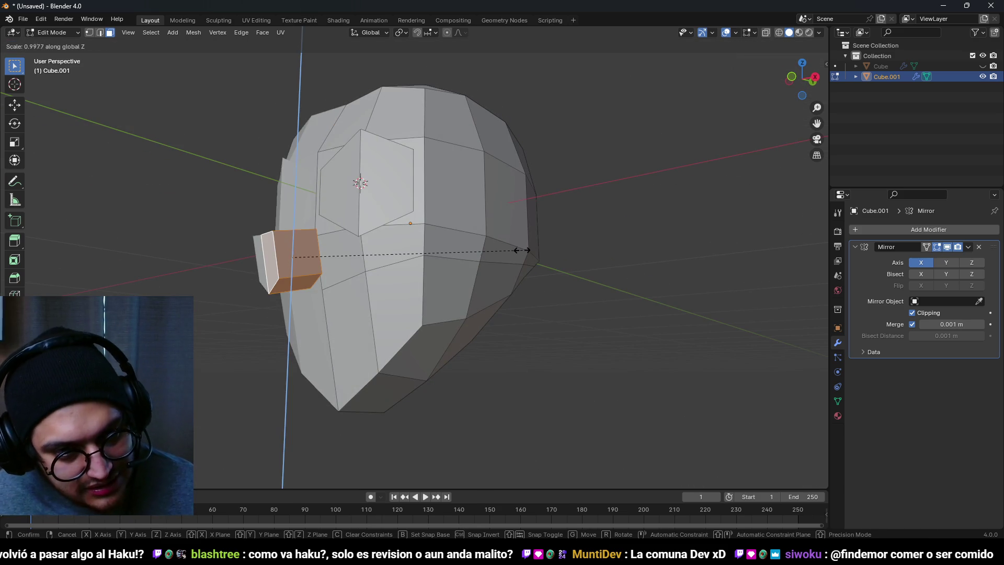
pyautogui.press('z')
pyautogui.press('y')
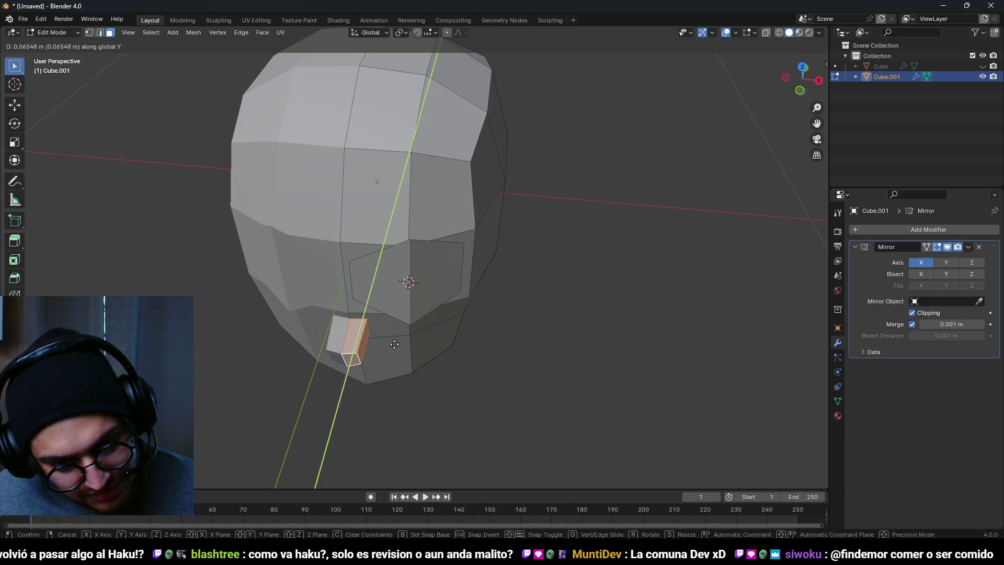
pyautogui.click(389, 347)
# Scale the small block's side face vertically along Z
pyautogui.click(350, 260)
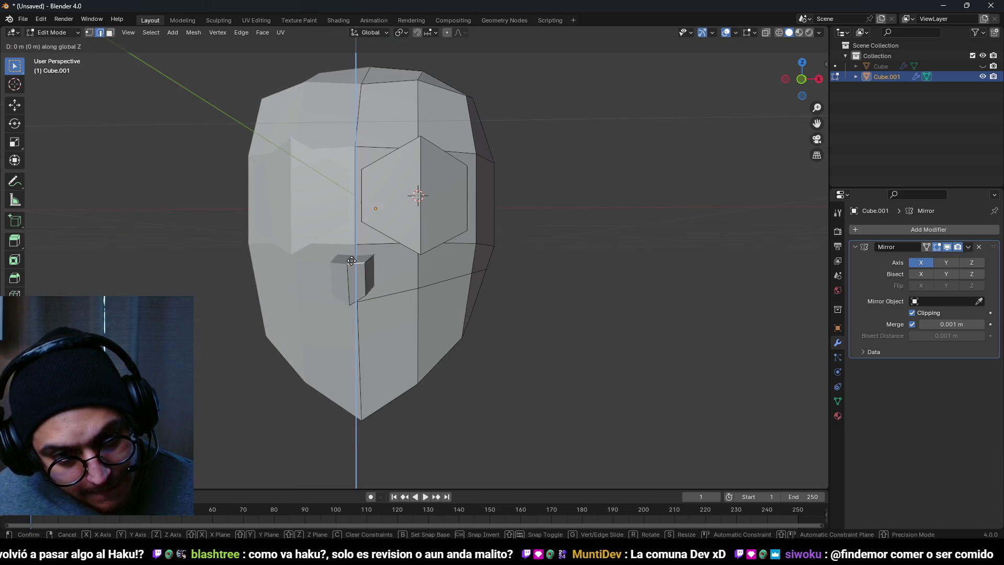
pyautogui.scroll(3, 348, 272)
pyautogui.click(335, 289)
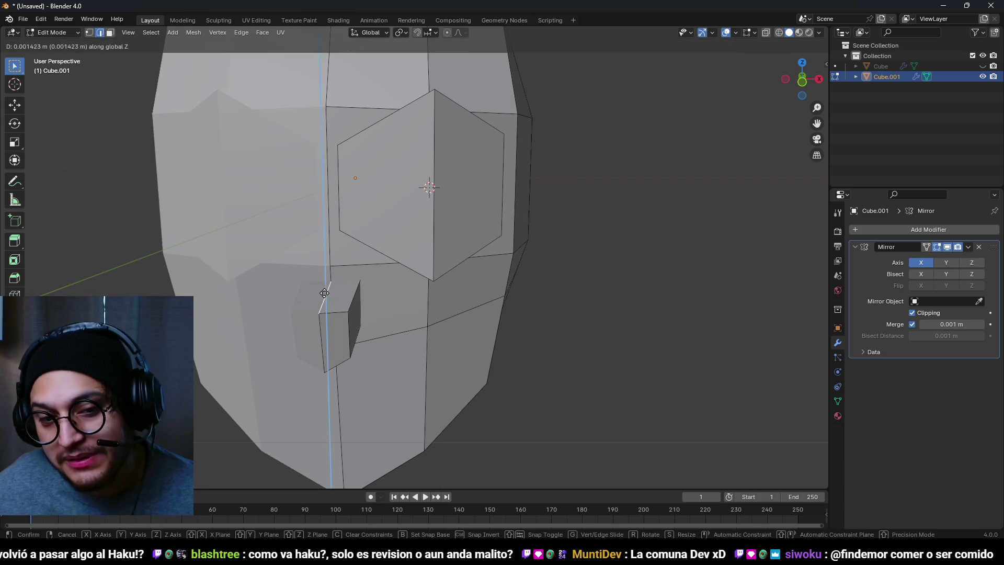
pyautogui.moveTo(335, 289)
pyautogui.mouseDown()
pyautogui.moveTo(298, 204)
pyautogui.moveTo(442, 217)
pyautogui.moveTo(335, 241)
pyautogui.mouseUp()
pyautogui.click(309, 180)
pyautogui.press('s')
pyautogui.press('z')
pyautogui.click(403, 217)
# Move an edge of the block along Z to finish shaping the nose box
pyautogui.press('2')
pyautogui.click(335, 238)
pyautogui.press('g')
pyautogui.press('z')
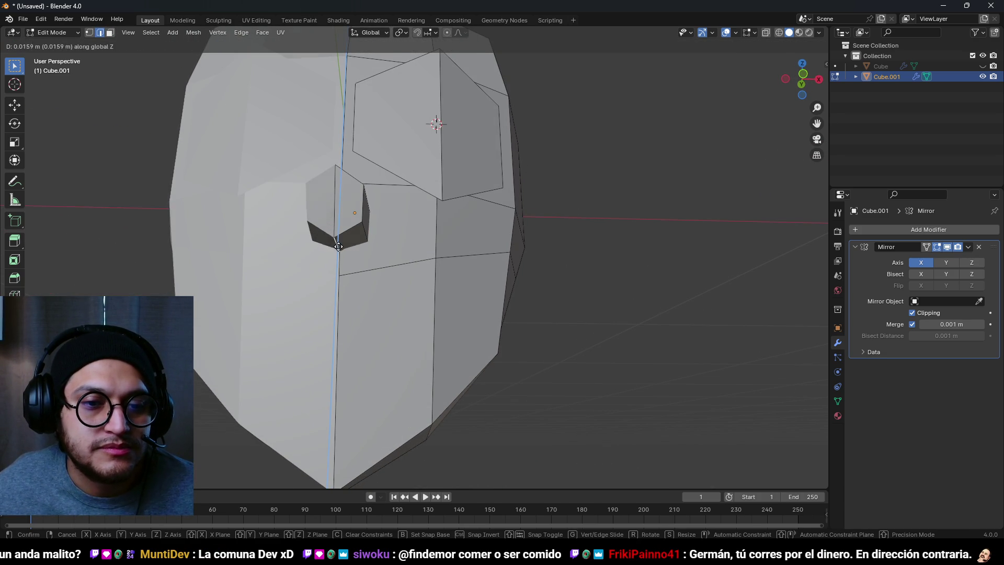
pyautogui.click(336, 240)
pyautogui.moveTo(335, 241); pyautogui.dragTo(320, 286)
pyautogui.click(326, 261)
pyautogui.press('1')
pyautogui.hotkey('shift', 'z')
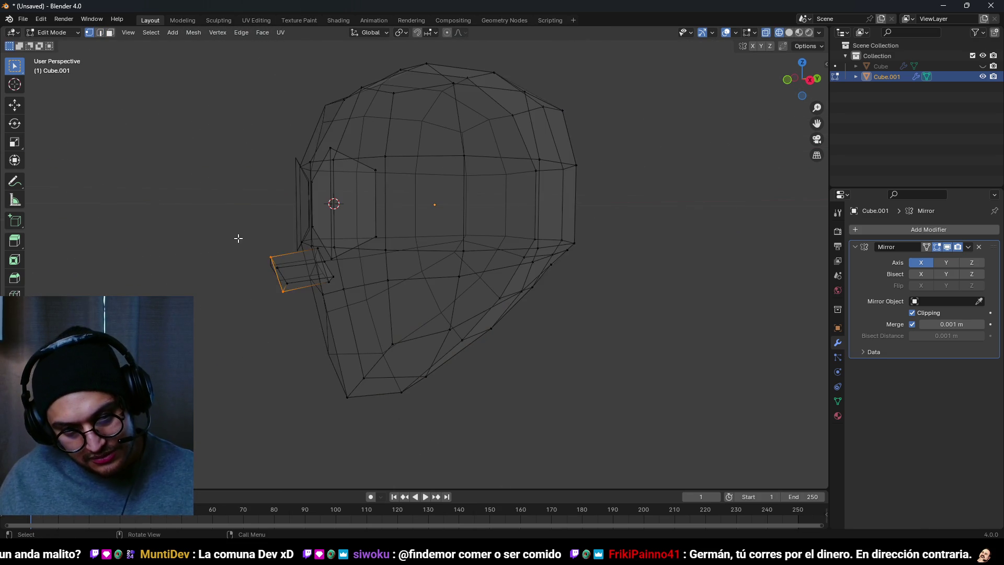
# Flatten the nose block's end vertices by scaling them to 0 along Y
pyautogui.moveTo(237, 234)
pyautogui.mouseDown()
pyautogui.moveTo(276, 345)
pyautogui.moveTo(292, 343)
pyautogui.moveTo(246, 258)
pyautogui.mouseUp()
pyautogui.press('s')
pyautogui.press('y')
pyautogui.press('0')
pyautogui.press('Return')
pyautogui.hotkey('shift', 'z')
# From the right side view, pull the nose end down and forward into a slanting beak
pyautogui.press('KP_3')
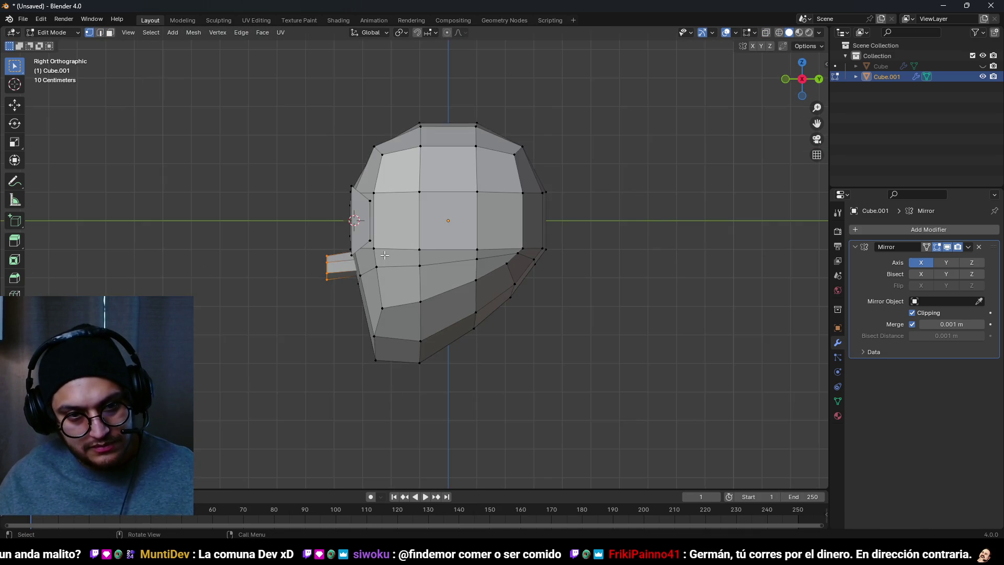
pyautogui.scroll(3, 348, 250)
pyautogui.press('g')
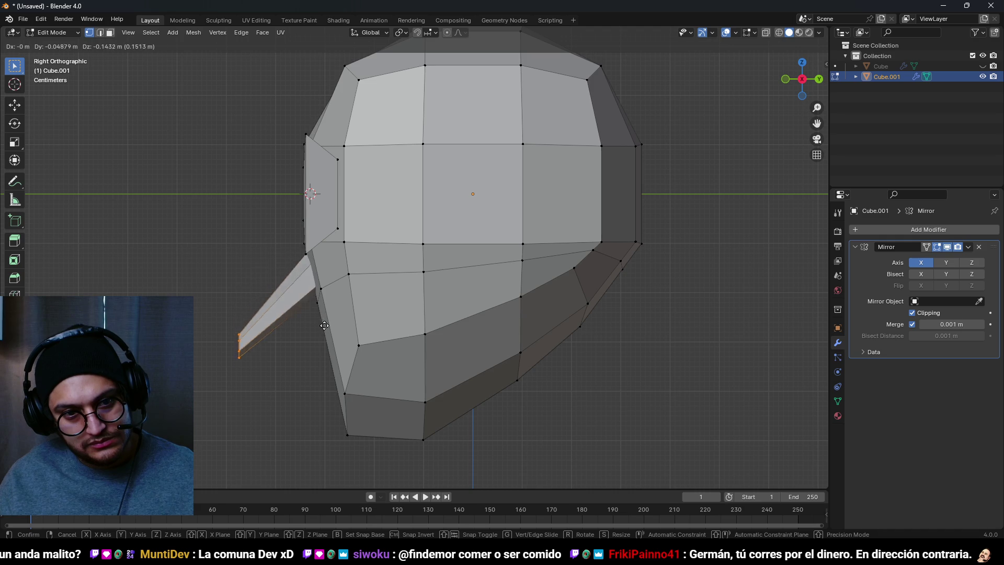
pyautogui.click(377, 247)
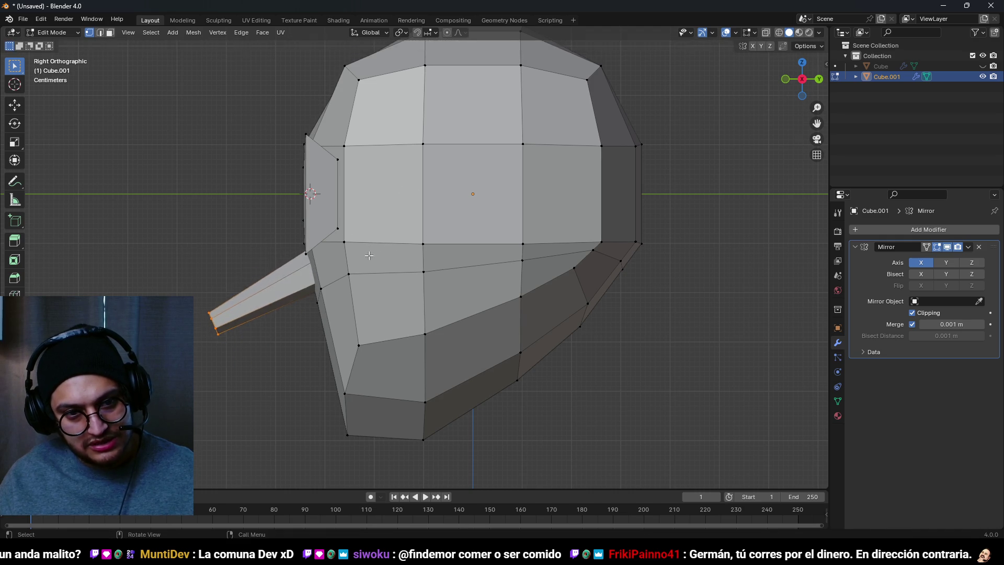
pyautogui.scroll(-5, 406, 329)
# Select two neighbouring upper-front faces of the head in face mode
pyautogui.moveTo(406, 329)
pyautogui.mouseDown()
pyautogui.moveTo(340, 319)
pyautogui.moveTo(440, 292)
pyautogui.moveTo(366, 330)
pyautogui.mouseUp()
pyautogui.scroll(3, 366, 329)
pyautogui.press('3')
pyautogui.click(387, 131)
pyautogui.keyDown('shift'); pyautogui.click(424, 143); pyautogui.keyUp('shift')
# Add an adjacent face and rotate the selected eye faces about the Y axis
pyautogui.moveTo(424, 144); pyautogui.dragTo(455, 157)
pyautogui.click(921, 313)
pyautogui.scroll(2, 484, 271)
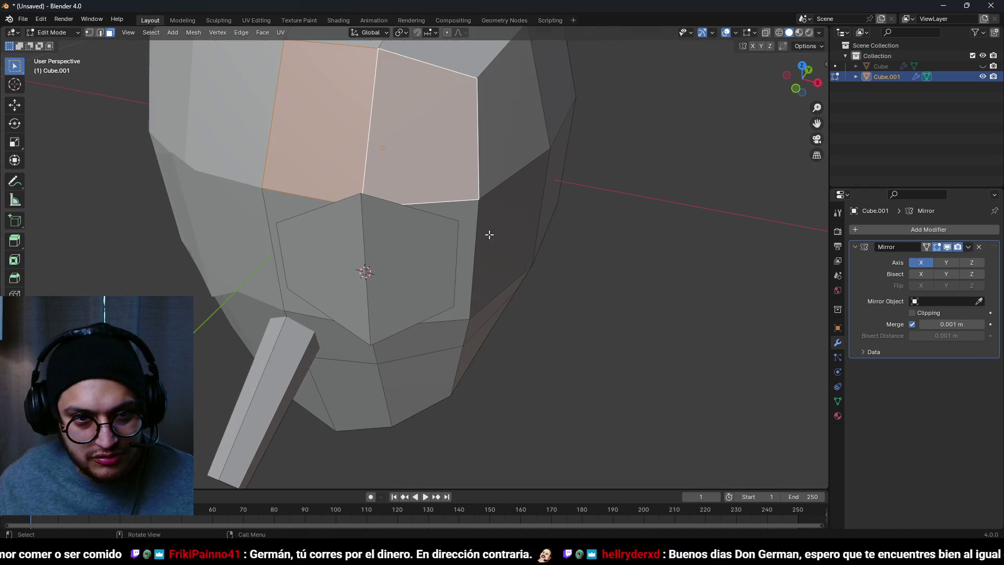
pyautogui.moveTo(488, 234); pyautogui.dragTo(468, 253)
pyautogui.press('r')
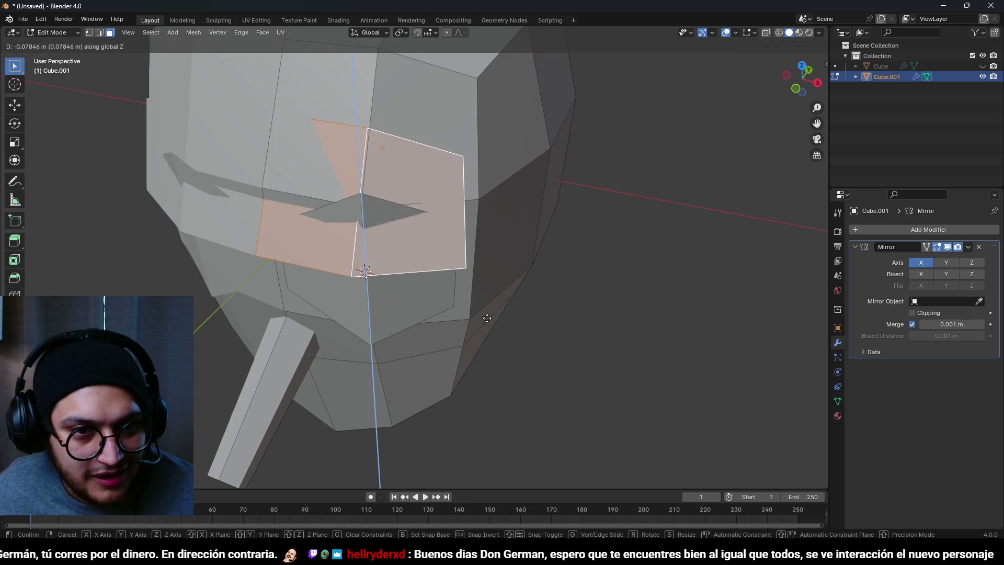
pyautogui.press('x')
pyautogui.press('y')
pyautogui.click(267, 180)
# Move two top edges of the rotated faces down and slide a vertex along its edge
pyautogui.hotkey('ctrl', 'z')
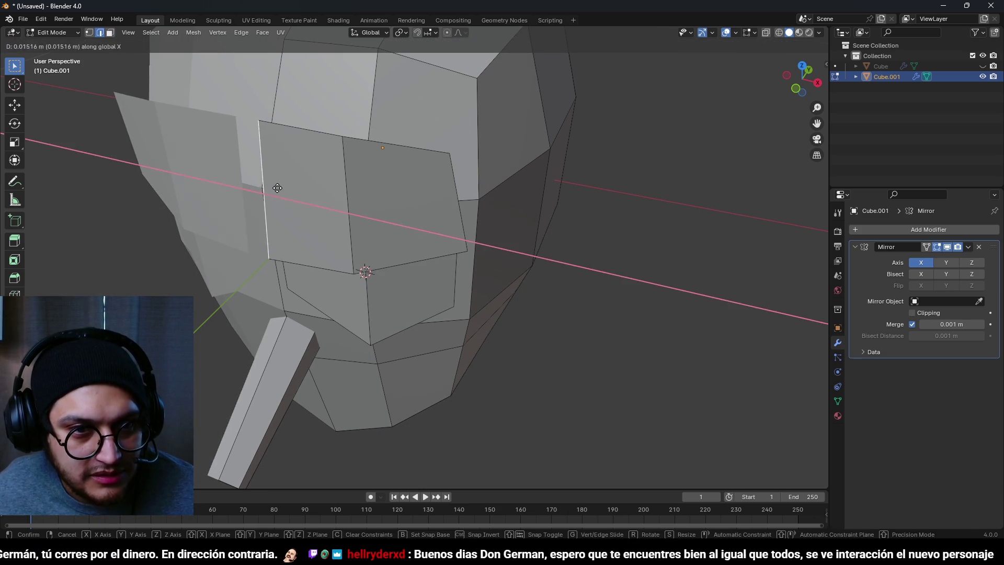
pyautogui.click(304, 133)
pyautogui.keyDown('shift'); pyautogui.click(364, 143); pyautogui.keyUp('shift')
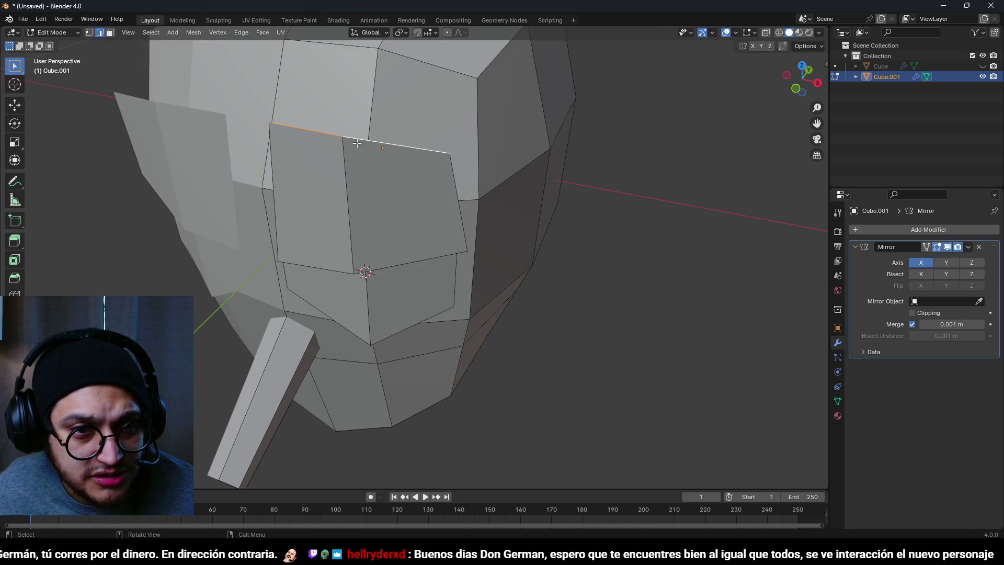
pyautogui.press('g')
pyautogui.click(326, 172)
pyautogui.press('1')
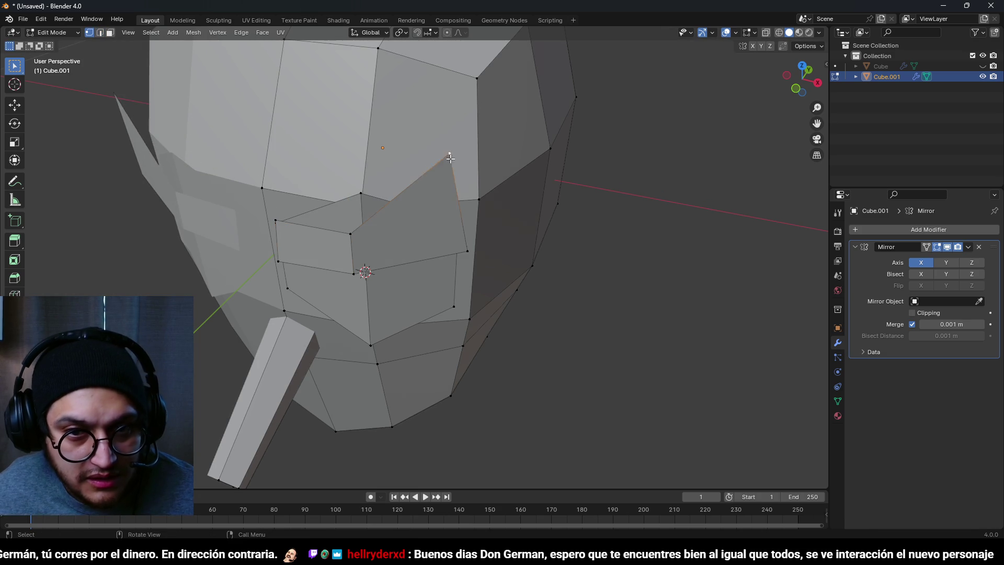
pyautogui.hotkey('shift', 'v')
pyautogui.click(459, 215)
# Move the cheek face and neighbouring eye face along the Z axis
pyautogui.scroll(-4, 459, 220)
pyautogui.scroll(2, 400, 209)
pyautogui.press('3')
pyautogui.click(400, 197)
pyautogui.keyDown('shift'); pyautogui.click(429, 191); pyautogui.keyUp('shift')
pyautogui.press('g')
pyautogui.press('z')
pyautogui.scroll(-3, 366, 219)
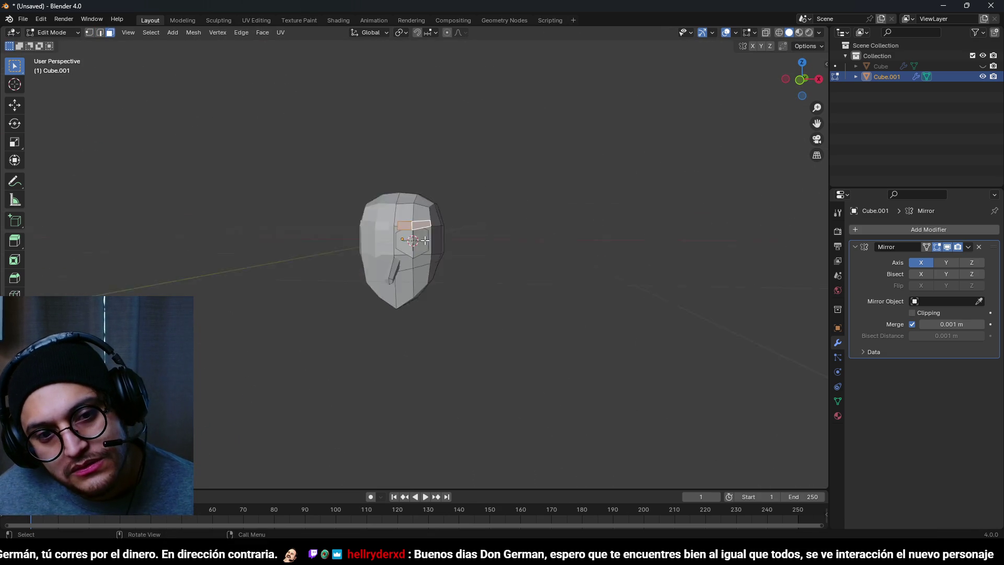
pyautogui.moveTo(340, 234)
pyautogui.mouseDown()
pyautogui.moveTo(520, 240)
pyautogui.moveTo(456, 249)
pyautogui.mouseUp()
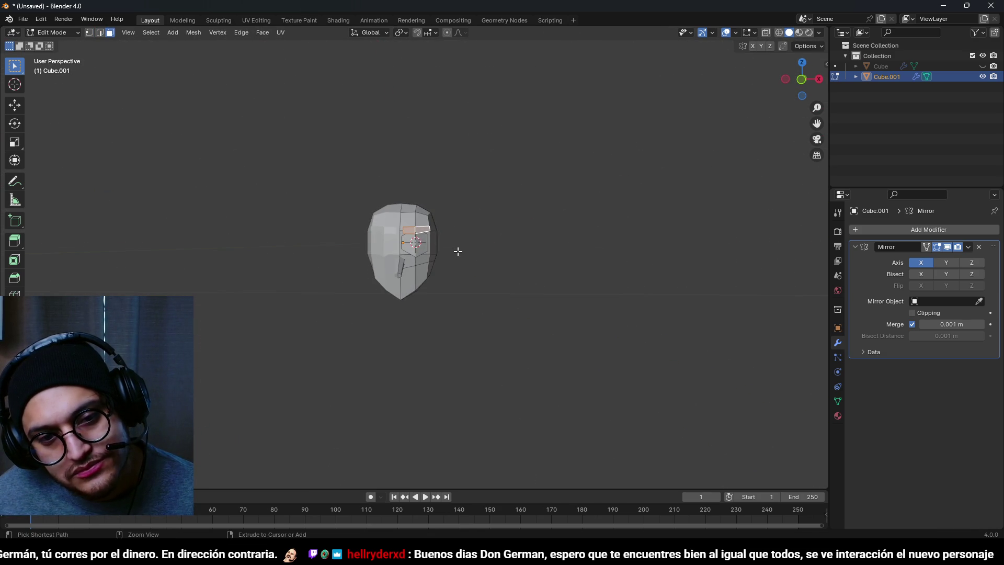
# Return to Object Mode and delete the Cube.001 head object
pyautogui.press('1')
pyautogui.press('2')
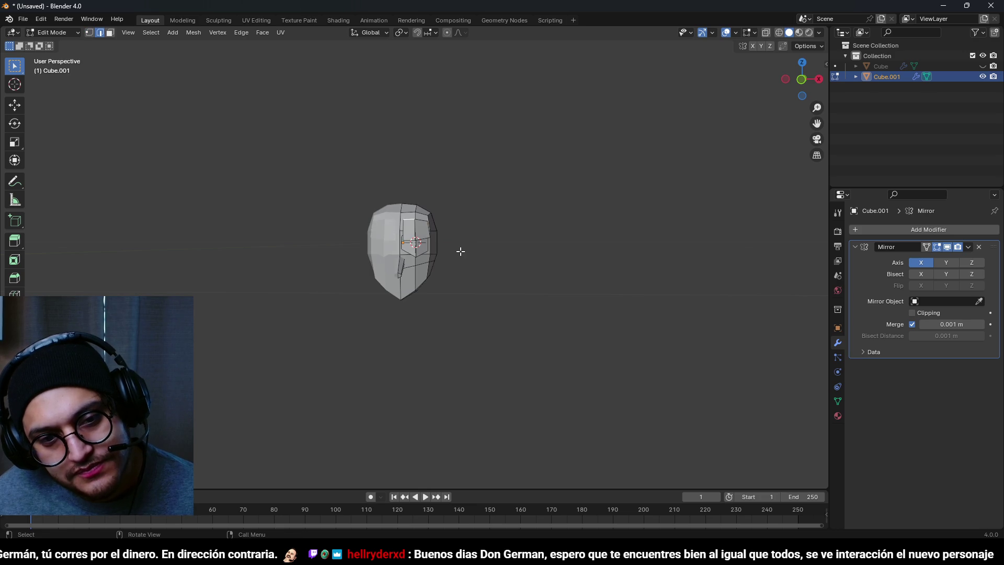
pyautogui.scroll(2, 471, 253)
pyautogui.moveTo(521, 238)
pyautogui.mouseDown()
pyautogui.moveTo(619, 242)
pyautogui.moveTo(502, 220)
pyautogui.moveTo(541, 285)
pyautogui.mouseUp()
pyautogui.scroll(-2, 509, 222)
pyautogui.press('Tab')
pyautogui.moveTo(412, 284)
pyautogui.mouseDown()
pyautogui.moveTo(497, 291)
pyautogui.moveTo(403, 247)
pyautogui.mouseUp()
pyautogui.click(403, 247)
pyautogui.press('Delete')
# Add a Plane mesh and delete it again
pyautogui.hotkey('shift', 'a')
pyautogui.moveTo(426, 268)
pyautogui.click(473, 259)
pyautogui.press('Delete')
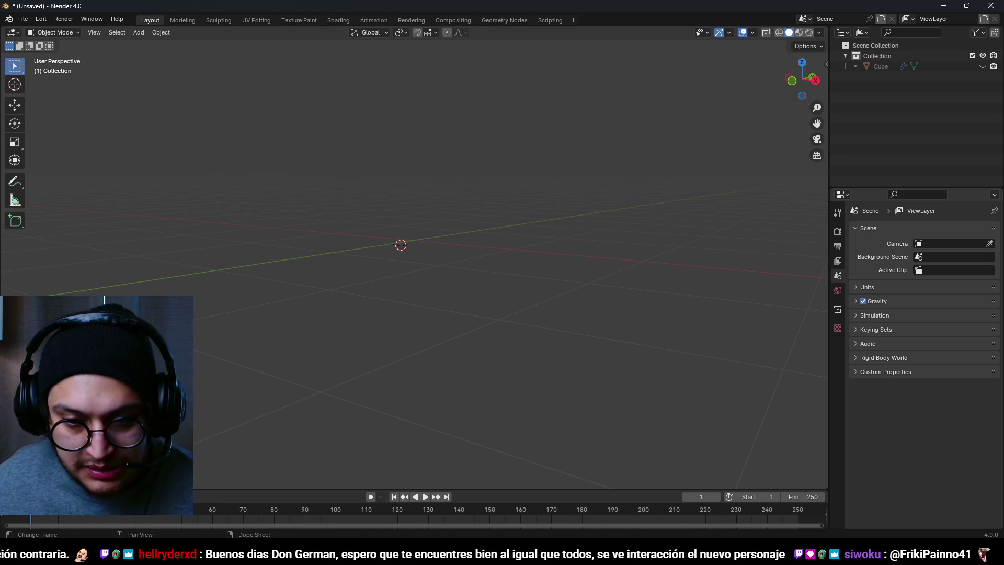
# Switch to Front Orthographic view, snap the 3D cursor to world origin, then bring up the Start menu
pyautogui.press('KP_1')
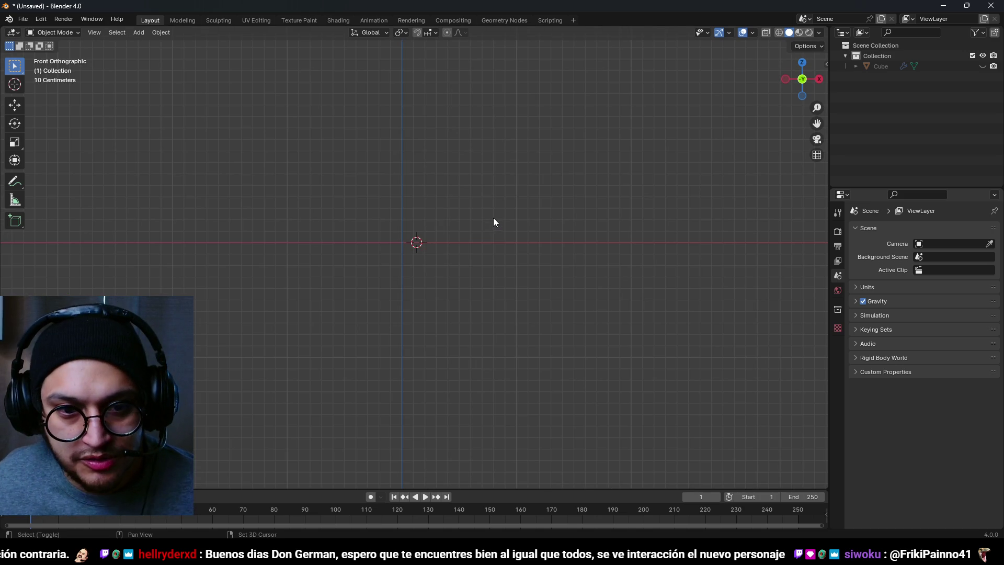
pyautogui.hotkey('shift', 's')
pyautogui.click(451, 254)
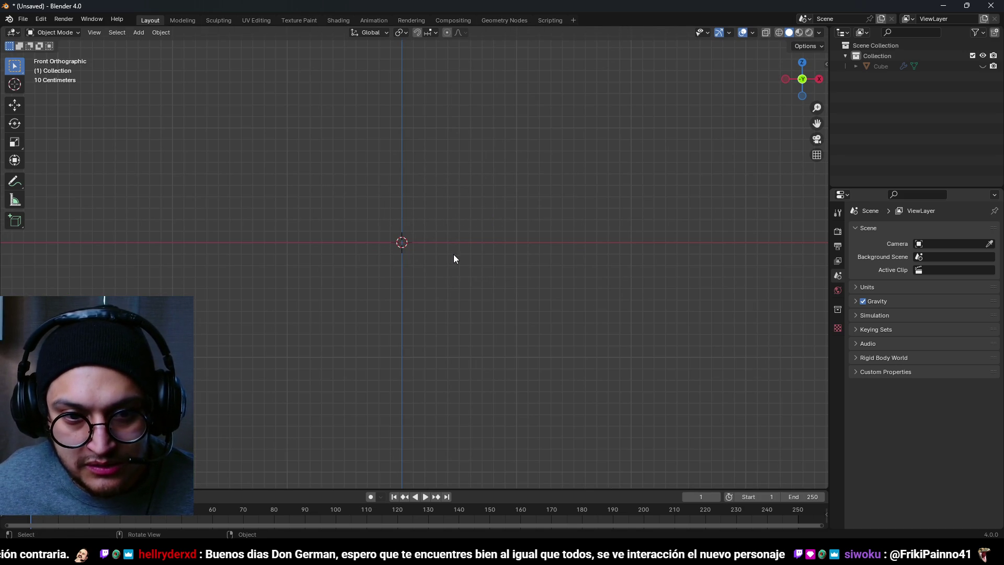
pyautogui.scroll(2, 448, 273)
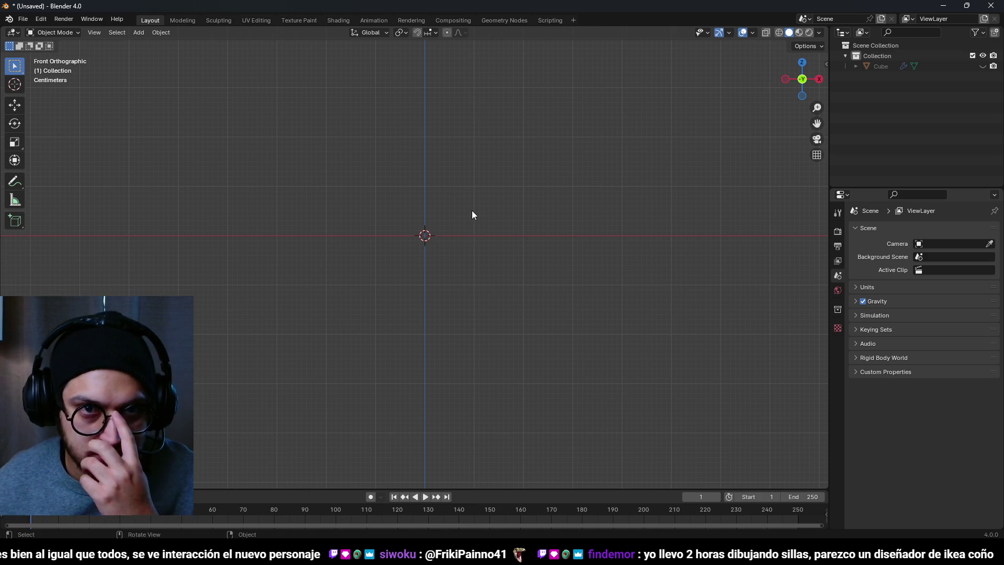
pyautogui.hotkey('shift', 'a')
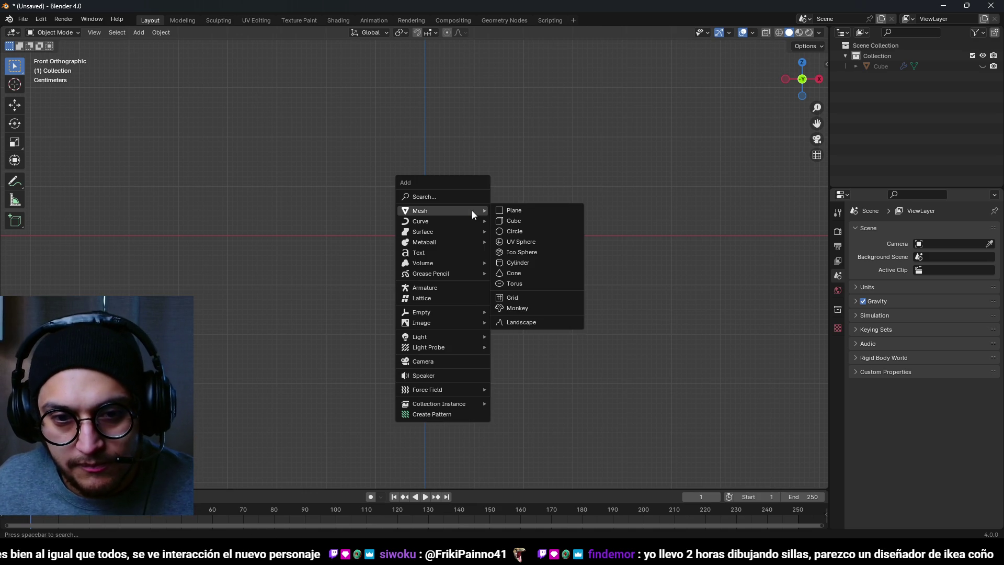
pyautogui.press('super')
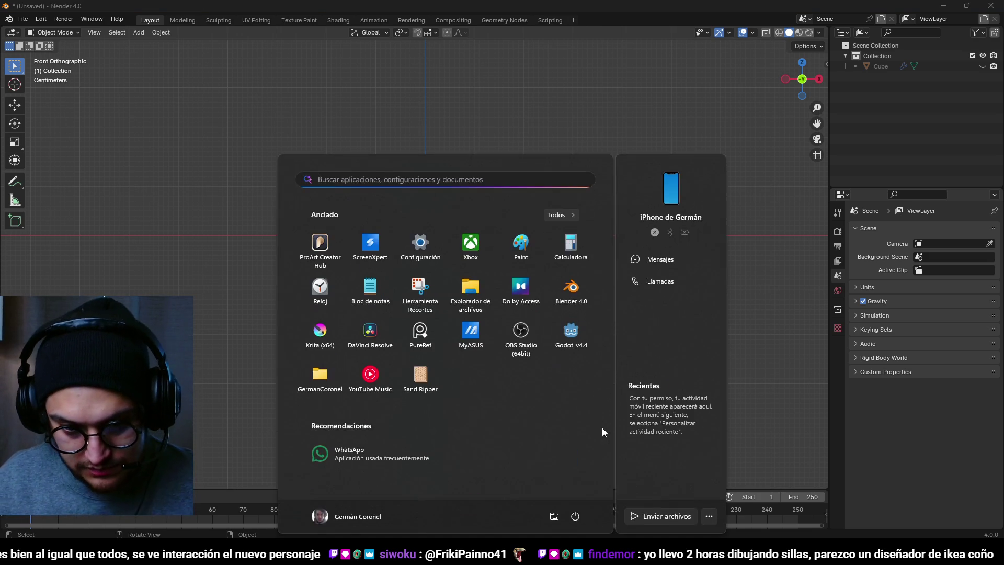
# Search 'krita' in the Start menu, launch it, and maximize its window
pyautogui.write('krita')
pyautogui.press('Return')
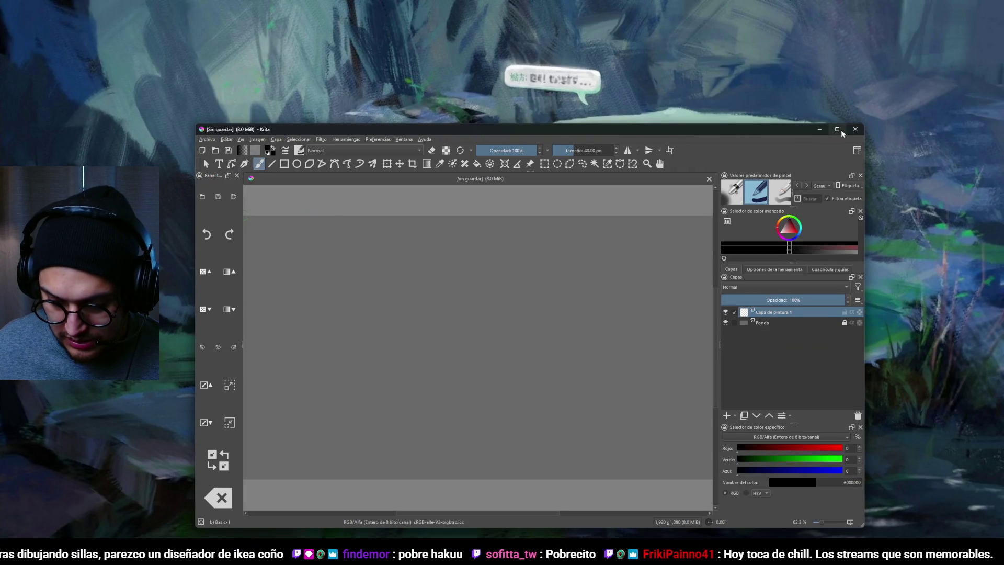
pyautogui.click(842, 130)
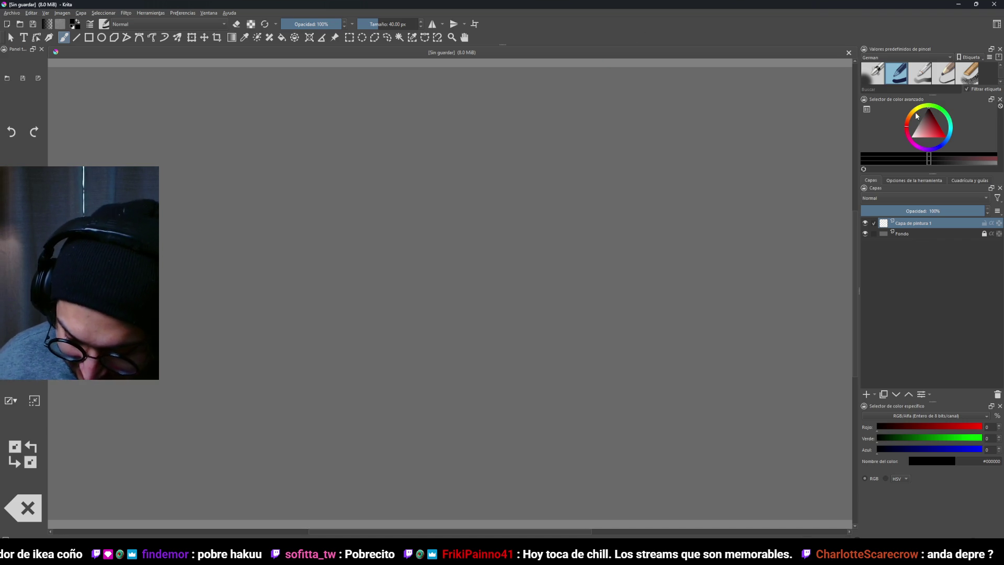
# Try undone test strokes, shrink the brush to 0.01 px and leave horizontal mirror off
pyautogui.moveTo(481, 227); pyautogui.dragTo(555, 272)
pyautogui.hotkey('ctrl', 'z')
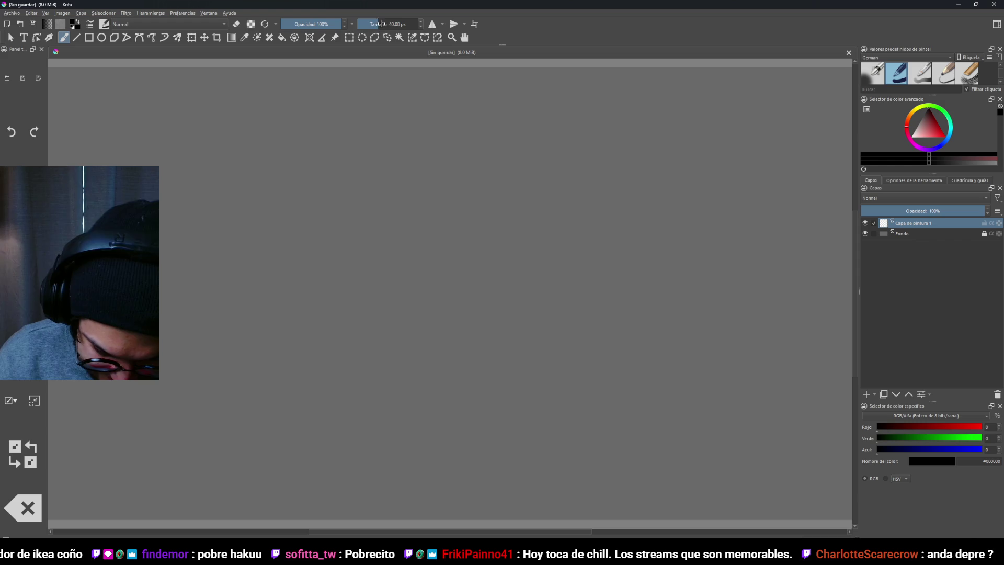
pyautogui.moveTo(382, 24); pyautogui.dragTo(347, 26)
pyautogui.click(429, 23)
pyautogui.click(430, 26)
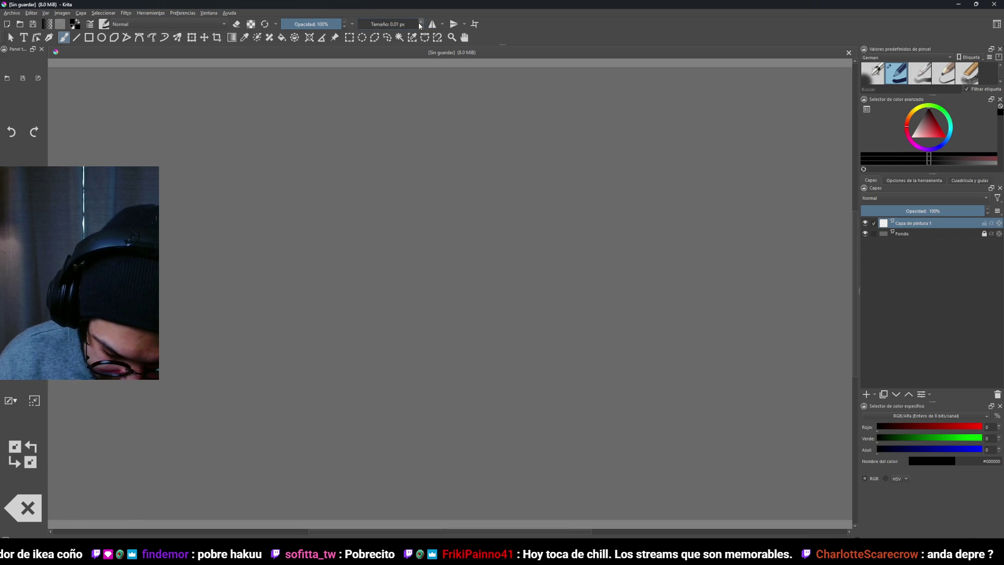
pyautogui.moveTo(410, 97); pyautogui.dragTo(433, 318)
pyautogui.hotkey('ctrl', 'z')
# Set the brush size to 1.01 px and draw a curved trial stroke
pyautogui.click(421, 21)
pyautogui.hotkey('ctrl', 'z')
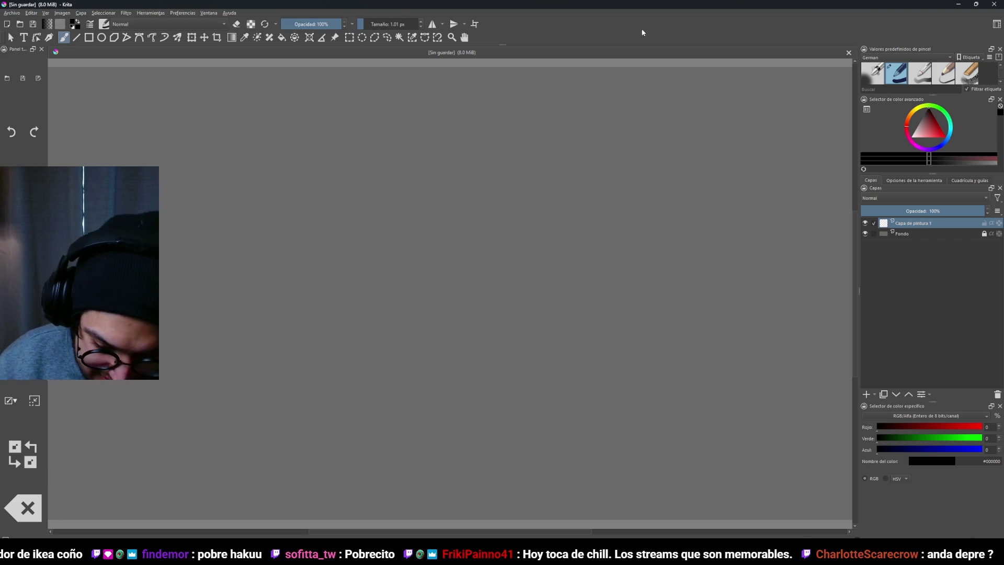
pyautogui.moveTo(550, 223); pyautogui.dragTo(576, 276)
# Retry the hood's edge strokes, settling on its left side and the right slope from the peak
pyautogui.hotkey('ctrl', 'z')
pyautogui.hotkey('ctrl', 'z')
pyautogui.moveTo(558, 194)
pyautogui.mouseDown()
pyautogui.moveTo(544, 261)
pyautogui.moveTo(532, 236)
pyautogui.mouseUp()
pyautogui.hotkey('ctrl', 'z')
pyautogui.moveTo(529, 187); pyautogui.dragTo(538, 236)
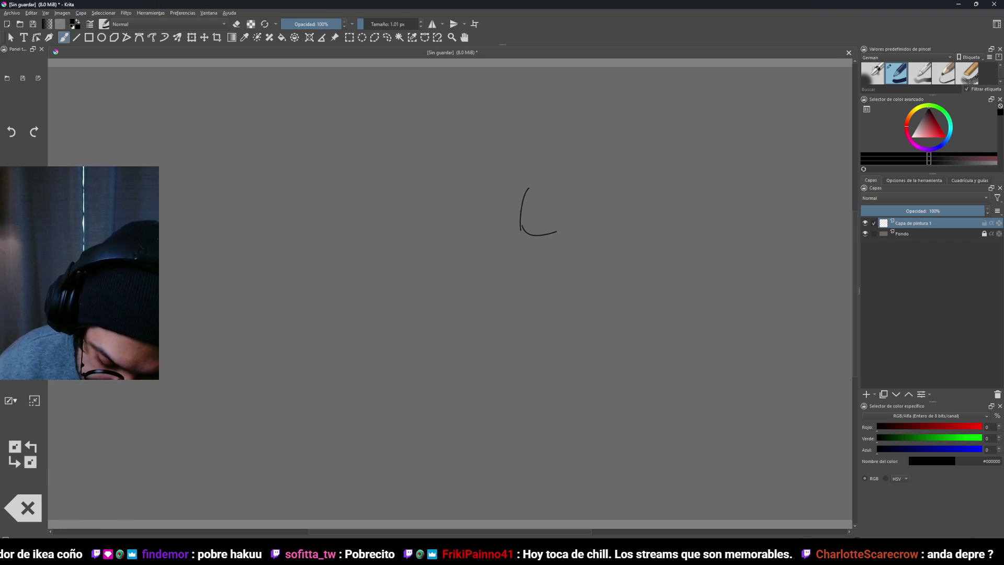
pyautogui.hotkey('ctrl', 'z')
pyautogui.moveTo(531, 182); pyautogui.dragTo(551, 218)
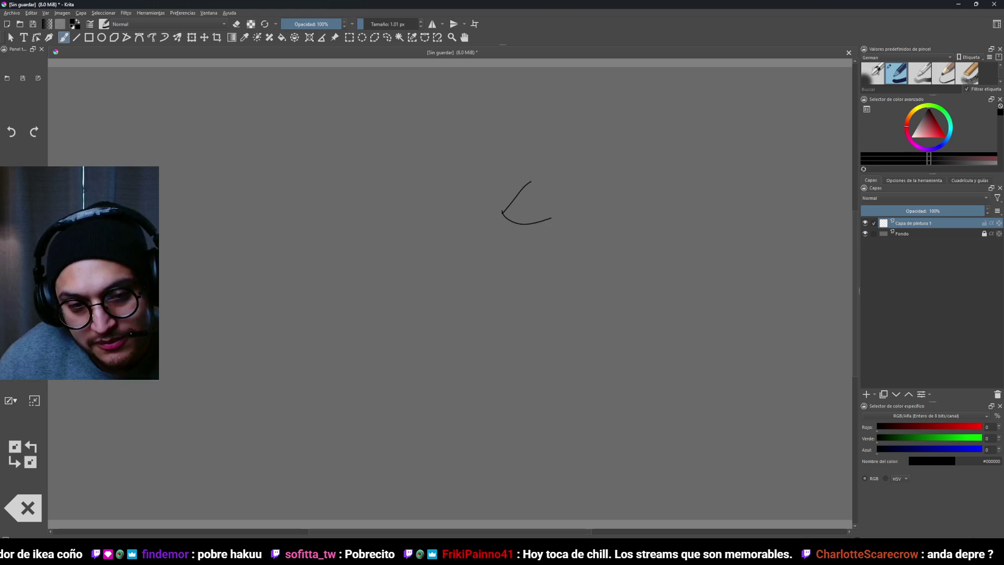
pyautogui.hotkey('ctrl', 'z')
pyautogui.moveTo(498, 208); pyautogui.dragTo(498, 261)
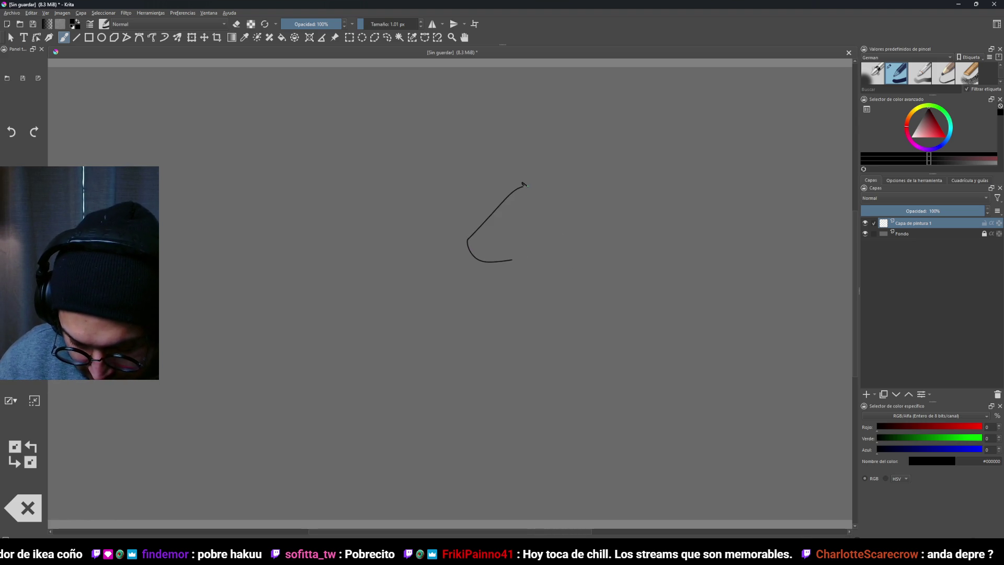
pyautogui.moveTo(532, 184); pyautogui.dragTo(593, 239)
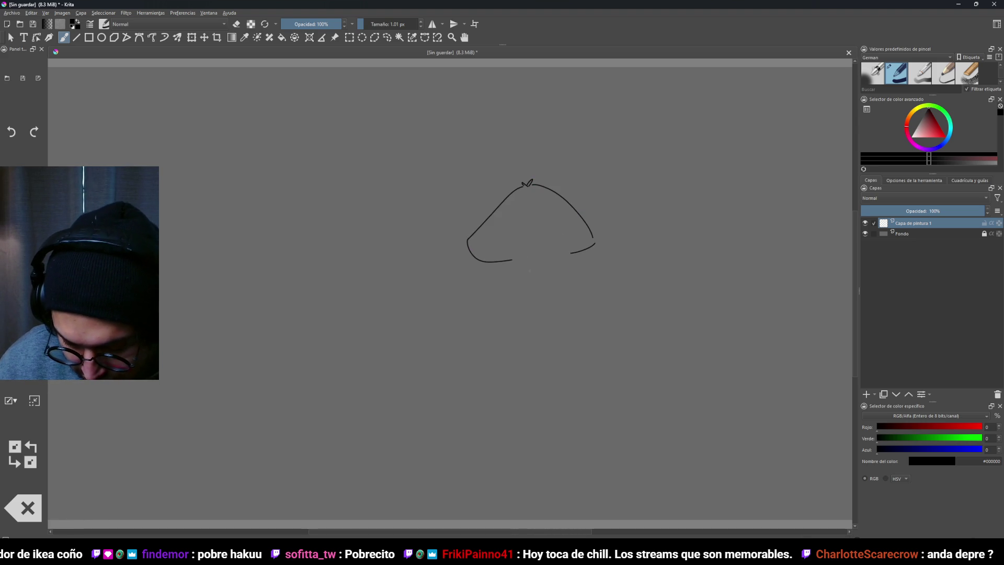
# Split the hood with a long curve and add arcs and V marks inside both lobes
pyautogui.moveTo(537, 271); pyautogui.dragTo(559, 244)
pyautogui.moveTo(524, 167)
pyautogui.mouseDown()
pyautogui.moveTo(522, 203)
pyautogui.moveTo(490, 235)
pyautogui.mouseUp()
pyautogui.moveTo(461, 186); pyautogui.dragTo(473, 227)
pyautogui.moveTo(527, 162)
pyautogui.mouseDown()
pyautogui.moveTo(534, 205)
pyautogui.moveTo(574, 225)
pyautogui.mouseUp()
pyautogui.moveTo(567, 159); pyautogui.dragTo(580, 223)
pyautogui.scroll(3, 531, 231)
pyautogui.moveTo(438, 231)
pyautogui.mouseDown()
pyautogui.moveTo(450, 197)
pyautogui.moveTo(444, 232)
pyautogui.mouseUp()
pyautogui.moveTo(578, 176)
pyautogui.mouseDown()
pyautogui.moveTo(600, 210)
pyautogui.moveTo(618, 208)
pyautogui.mouseUp()
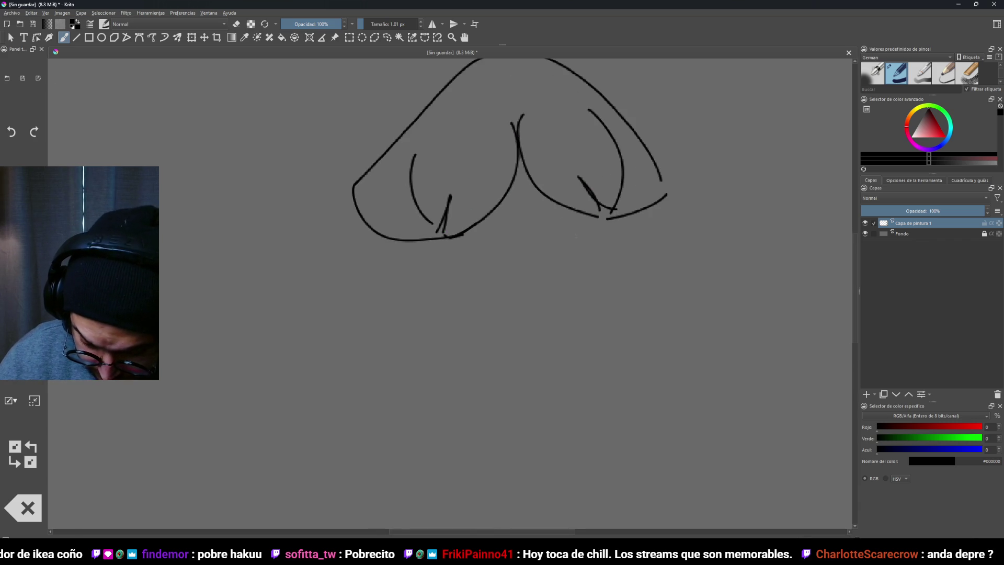
pyautogui.scroll(2, 542, 218)
pyautogui.moveTo(473, 195); pyautogui.dragTo(508, 238)
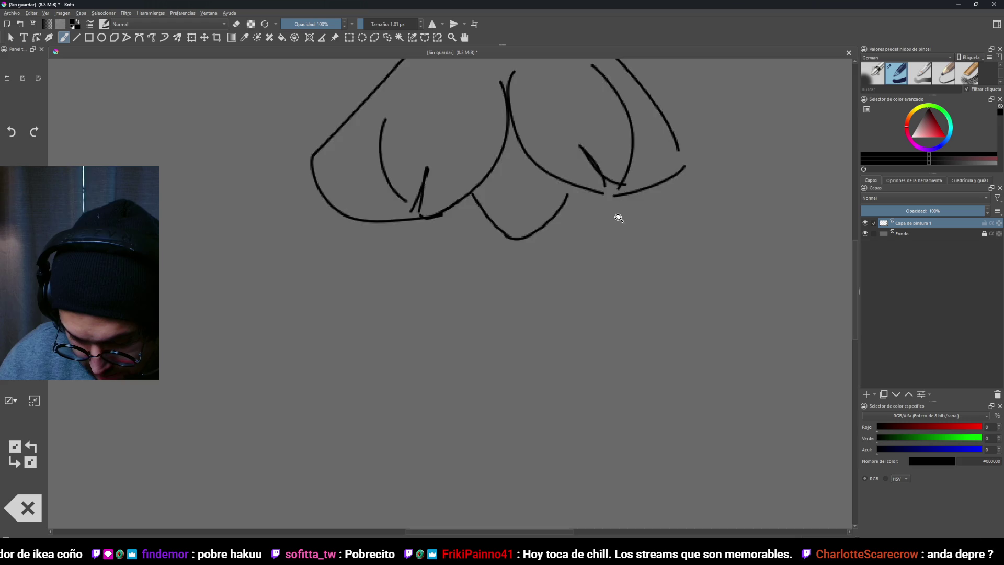
pyautogui.scroll(-5, 505, 325)
pyautogui.scroll(3, 556, 260)
# Draw the outline below the hood, undoing failed attempts and extending it right
pyautogui.hotkey('ctrl', 'z')
pyautogui.hotkey('ctrl', 'z')
pyautogui.moveTo(503, 226); pyautogui.dragTo(527, 244)
pyautogui.moveTo(534, 247); pyautogui.dragTo(625, 236)
pyautogui.scroll(-4, 513, 334)
pyautogui.scroll(3, 551, 285)
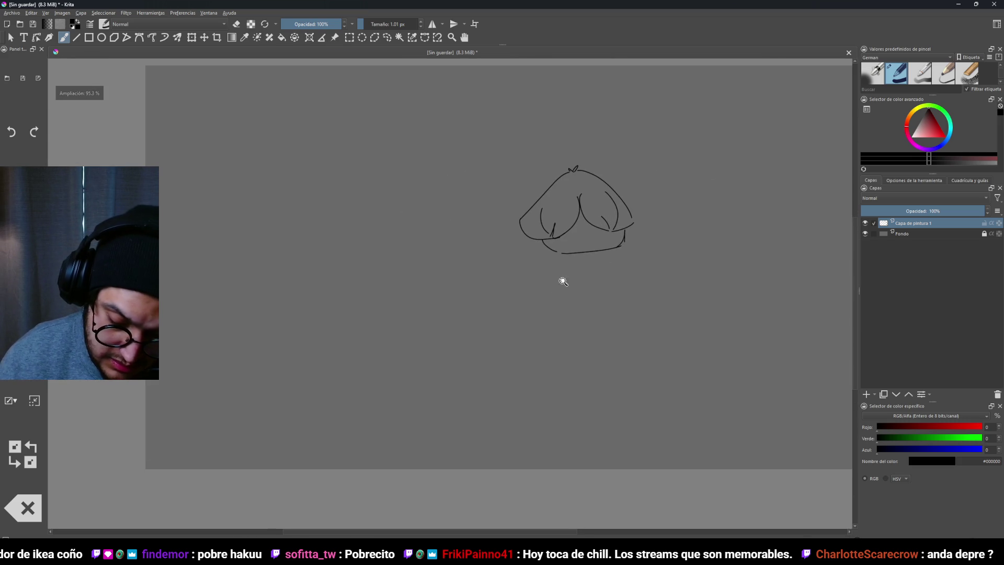
pyautogui.hotkey('ctrl', 'z')
pyautogui.hotkey('ctrl', 'z')
pyautogui.hotkey('ctrl', 'z')
pyautogui.moveTo(563, 258); pyautogui.dragTo(611, 255)
pyautogui.scroll(-2, 594, 282)
pyautogui.scroll(3, 599, 271)
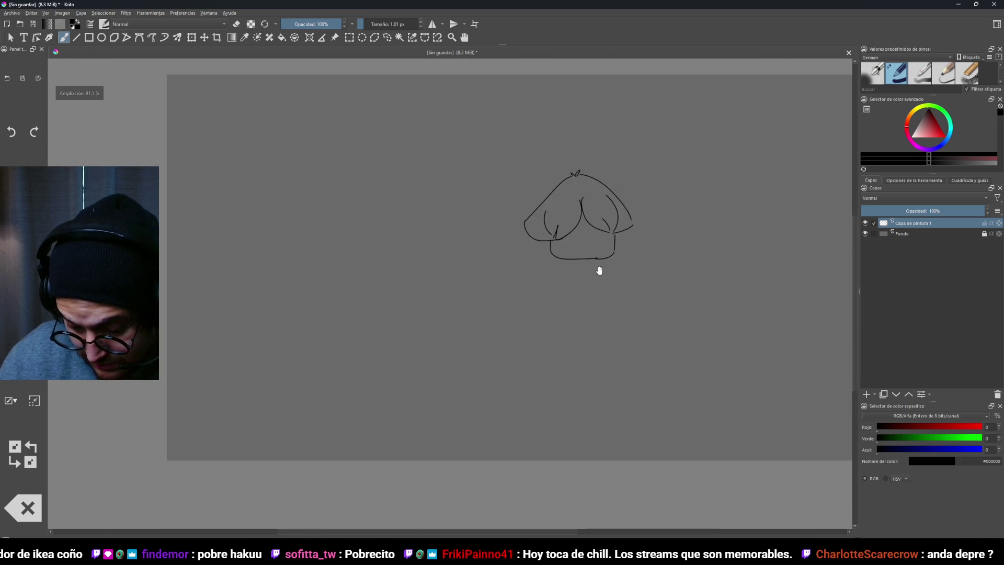
# Draw the left and right body contours, collar, centre line and a closing base curve
pyautogui.moveTo(508, 212); pyautogui.dragTo(484, 283)
pyautogui.moveTo(622, 212); pyautogui.dragTo(634, 264)
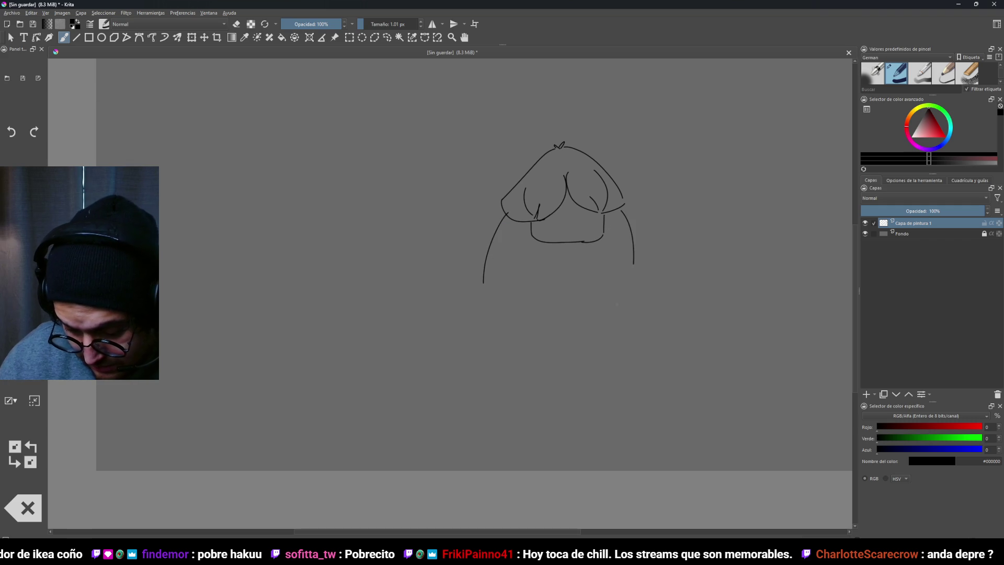
pyautogui.moveTo(525, 255); pyautogui.dragTo(563, 271)
pyautogui.moveTo(602, 243); pyautogui.dragTo(575, 282)
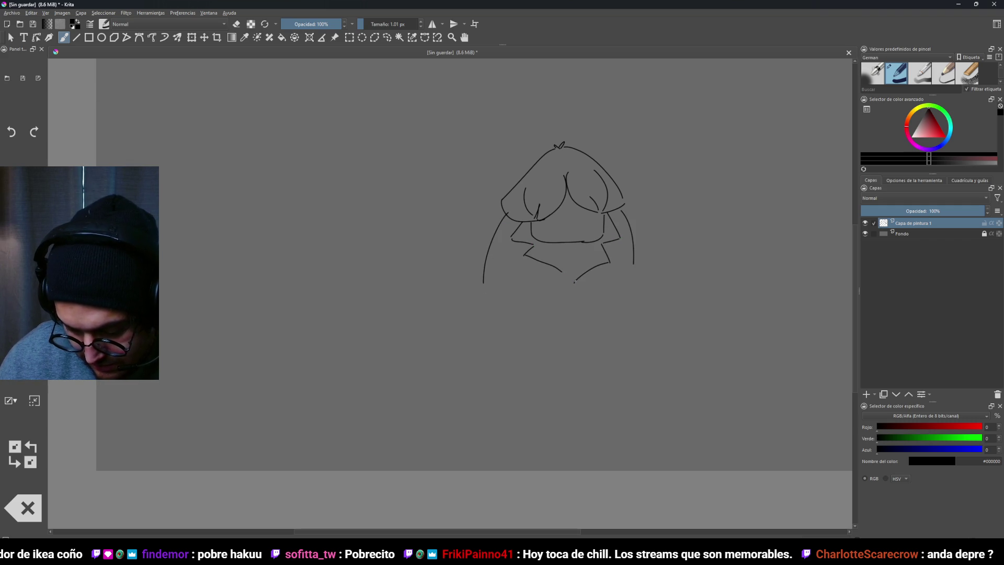
pyautogui.moveTo(575, 244); pyautogui.dragTo(574, 282)
pyautogui.scroll(1, 601, 286)
pyautogui.moveTo(622, 248); pyautogui.dragTo(625, 274)
pyautogui.moveTo(439, 280)
pyautogui.mouseDown()
pyautogui.moveTo(615, 286)
pyautogui.moveTo(627, 273)
pyautogui.mouseUp()
pyautogui.scroll(-1, 627, 275)
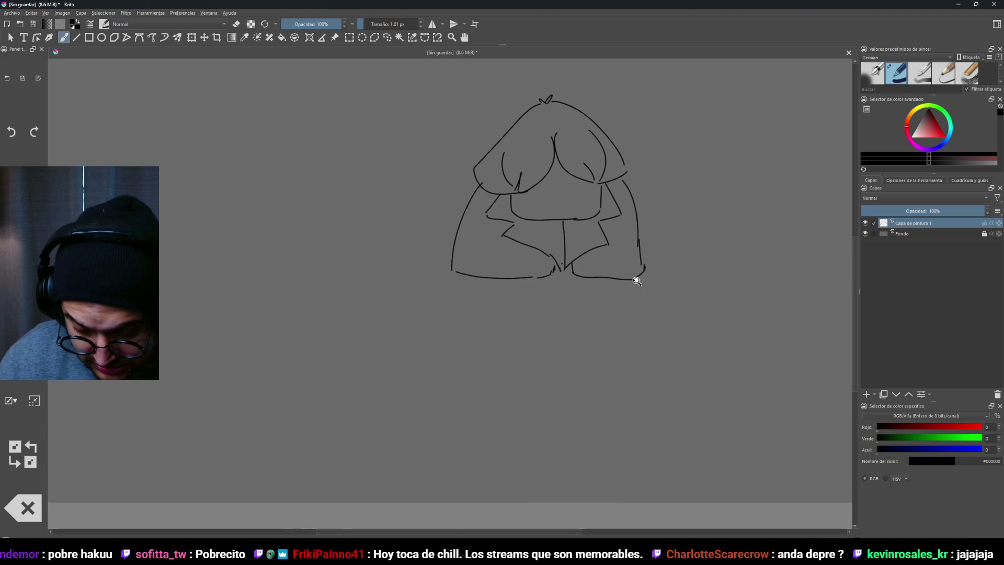
pyautogui.scroll(1, 576, 256)
# Add the inner cloak lines and sketch the clasped hands at the centre
pyautogui.moveTo(460, 202); pyautogui.dragTo(464, 255)
pyautogui.moveTo(472, 255); pyautogui.dragTo(521, 258)
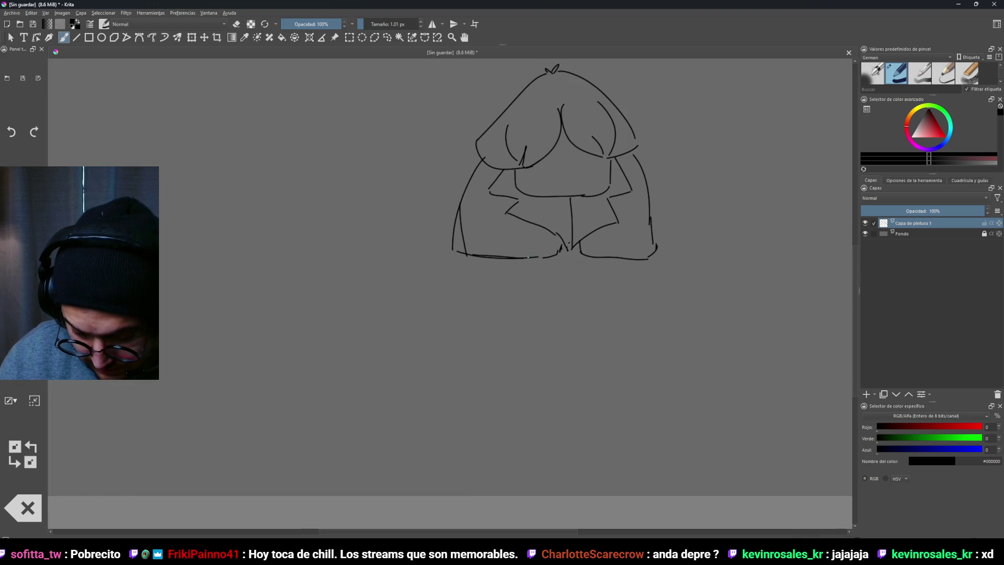
pyautogui.moveTo(500, 220)
pyautogui.mouseDown()
pyautogui.moveTo(536, 216)
pyautogui.moveTo(564, 250)
pyautogui.mouseUp()
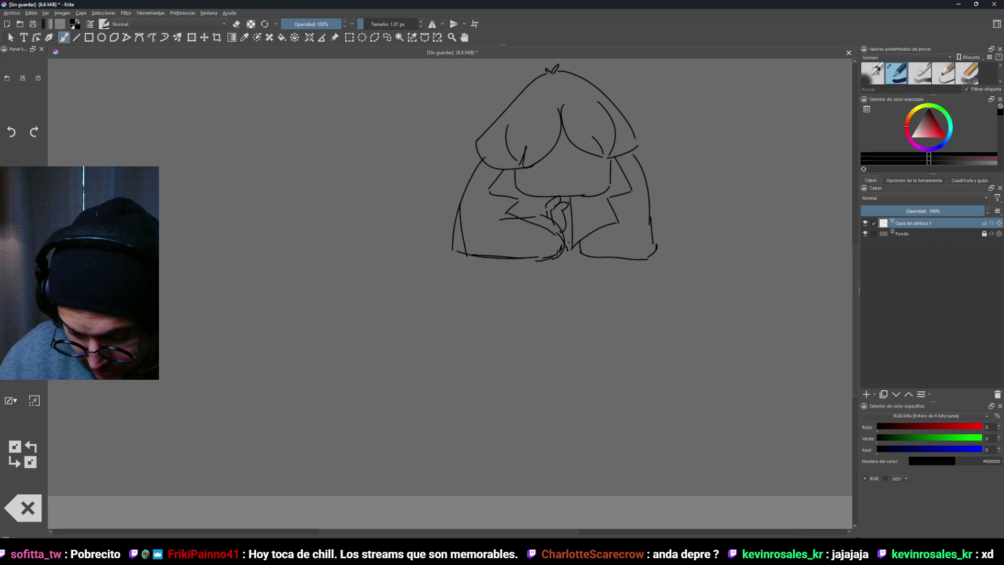
# Add a curve to the clasped hands and extra lines around the hands and cloak hem
pyautogui.moveTo(571, 230)
pyautogui.mouseDown()
pyautogui.moveTo(573, 212)
pyautogui.moveTo(583, 219)
pyautogui.moveTo(583, 254)
pyautogui.mouseUp()
pyautogui.moveTo(595, 255); pyautogui.dragTo(607, 255)
pyautogui.moveTo(588, 214); pyautogui.dragTo(633, 215)
pyautogui.moveTo(598, 254); pyautogui.dragTo(646, 253)
pyautogui.moveTo(645, 207); pyautogui.dragTo(651, 250)
# Draw two long thin legs hanging below the cloak, checking them at different zoom levels
pyautogui.scroll(1, 646, 256)
pyautogui.moveTo(513, 256)
pyautogui.mouseDown()
pyautogui.moveTo(512, 338)
pyautogui.moveTo(526, 307)
pyautogui.moveTo(527, 344)
pyautogui.mouseUp()
pyautogui.moveTo(556, 250)
pyautogui.mouseDown()
pyautogui.moveTo(557, 330)
pyautogui.moveTo(575, 340)
pyautogui.mouseUp()
pyautogui.scroll(-1, 571, 331)
pyautogui.scroll(1, 538, 332)
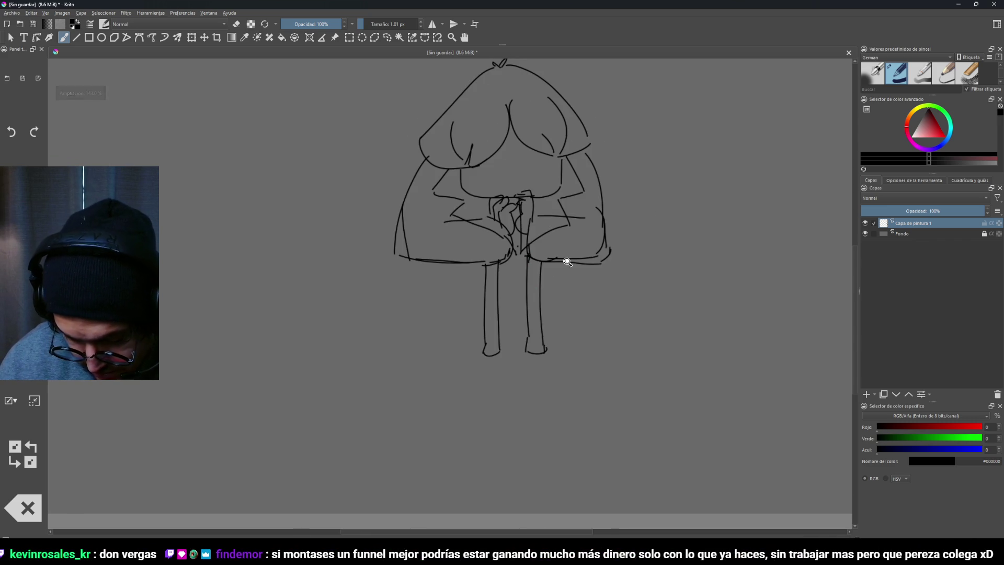
pyautogui.scroll(-2, 510, 281)
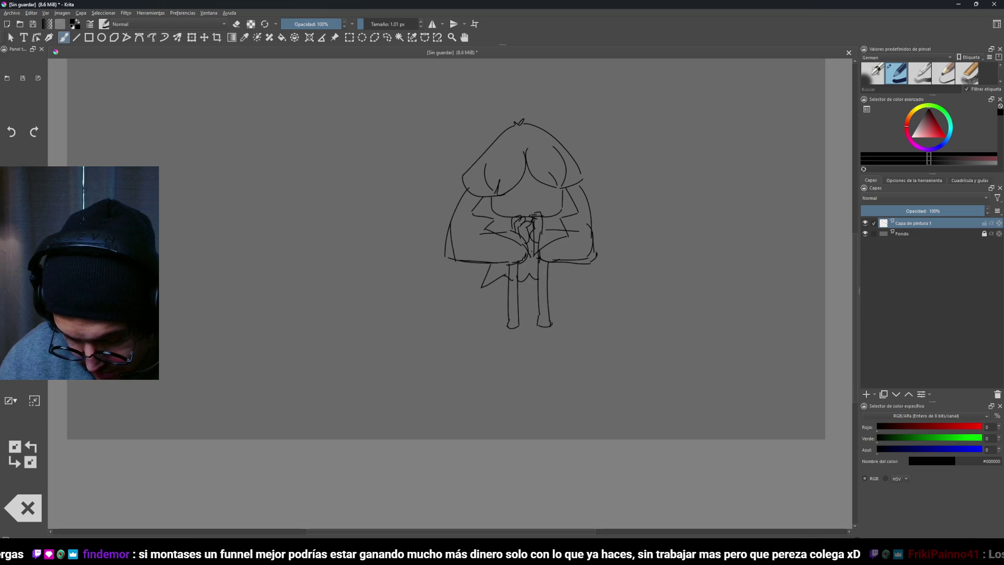
pyautogui.scroll(-2, 634, 284)
pyautogui.scroll(1, 613, 314)
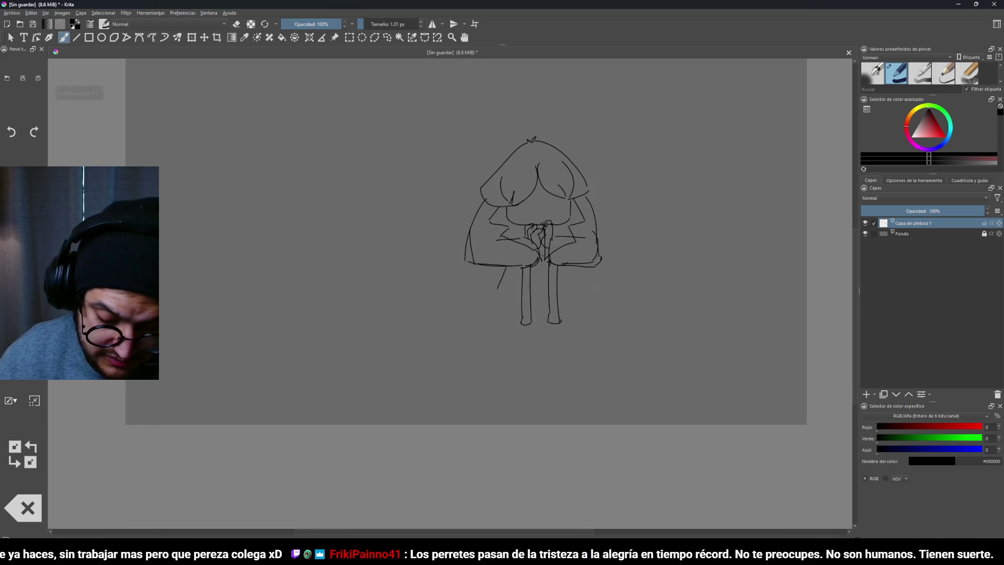
pyautogui.scroll(2, 587, 307)
pyautogui.scroll(3, 601, 315)
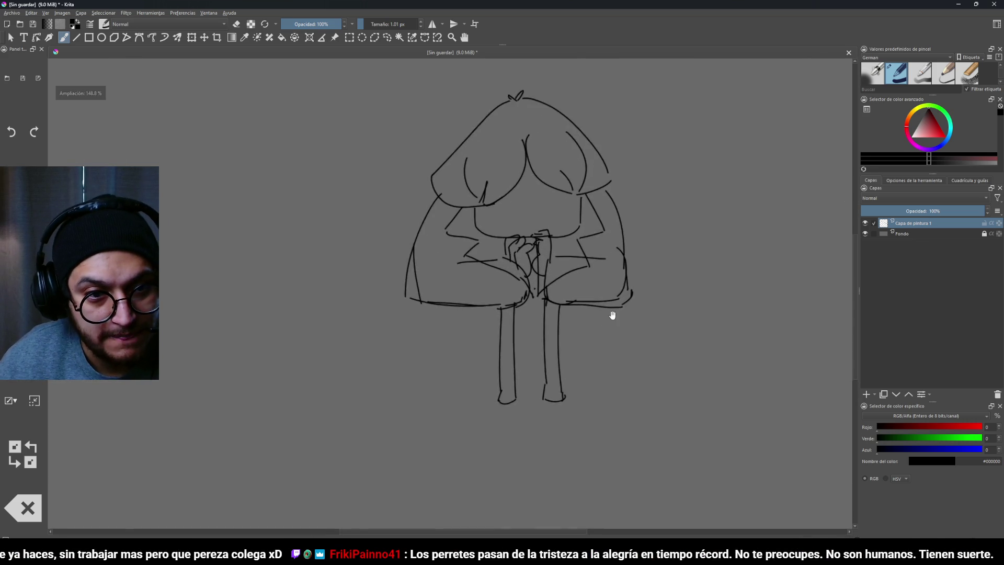
pyautogui.scroll(-1, 625, 336)
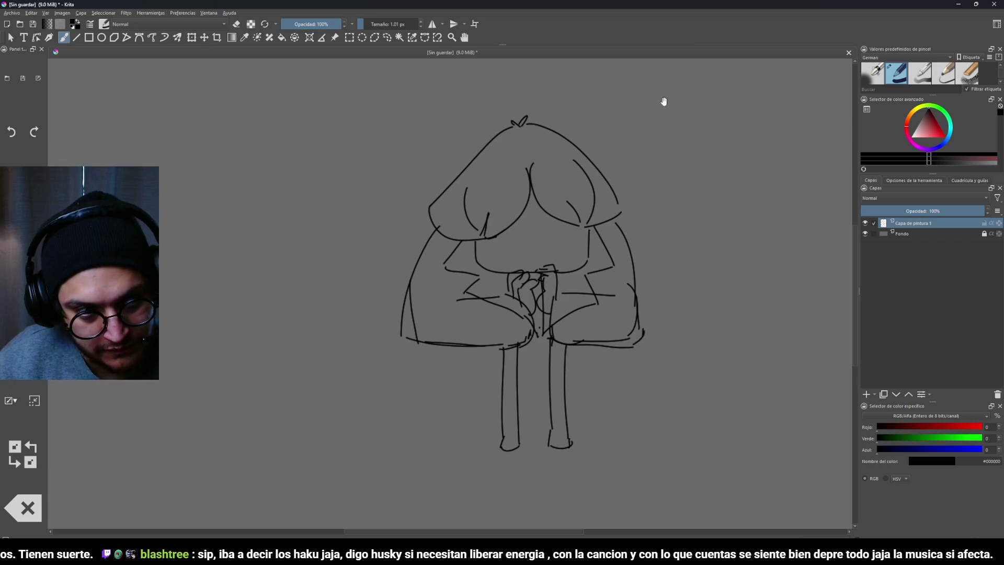
pyautogui.scroll(3, 666, 227)
# Draw pointed feet under the right and left legs
pyautogui.moveTo(639, 224)
pyautogui.mouseDown()
pyautogui.moveTo(650, 197)
pyautogui.moveTo(585, 347)
pyautogui.moveTo(612, 209)
pyautogui.moveTo(571, 268)
pyautogui.moveTo(556, 324)
pyautogui.mouseUp()
pyautogui.moveTo(589, 281)
pyautogui.mouseDown()
pyautogui.moveTo(616, 322)
pyautogui.moveTo(572, 336)
pyautogui.moveTo(633, 337)
pyautogui.moveTo(554, 333)
pyautogui.mouseUp()
pyautogui.moveTo(491, 287)
pyautogui.mouseDown()
pyautogui.moveTo(468, 337)
pyautogui.moveTo(526, 337)
pyautogui.mouseUp()
pyautogui.moveTo(527, 339); pyautogui.dragTo(476, 344)
pyautogui.moveTo(491, 340)
pyautogui.mouseDown()
pyautogui.moveTo(589, 316)
pyautogui.moveTo(505, 384)
pyautogui.moveTo(582, 309)
pyautogui.moveTo(538, 355)
pyautogui.moveTo(595, 321)
pyautogui.moveTo(529, 377)
pyautogui.moveTo(623, 301)
pyautogui.moveTo(591, 323)
pyautogui.mouseUp()
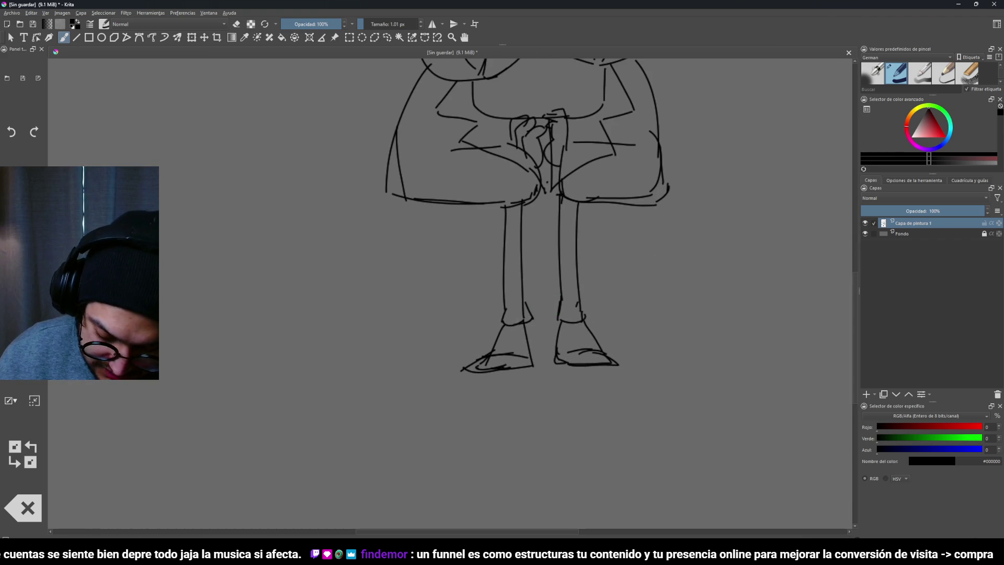
# Review the whole figure, then begin sketching the face under the hair
pyautogui.moveTo(500, 314)
pyautogui.mouseDown()
pyautogui.moveTo(582, 352)
pyautogui.moveTo(608, 285)
pyautogui.moveTo(633, 294)
pyautogui.mouseUp()
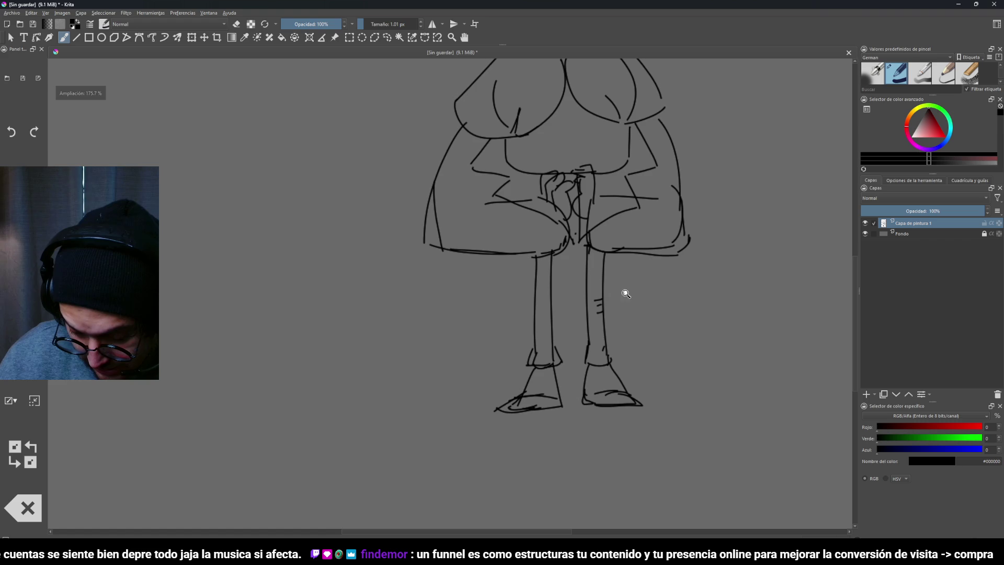
pyautogui.scroll(-4, 587, 323)
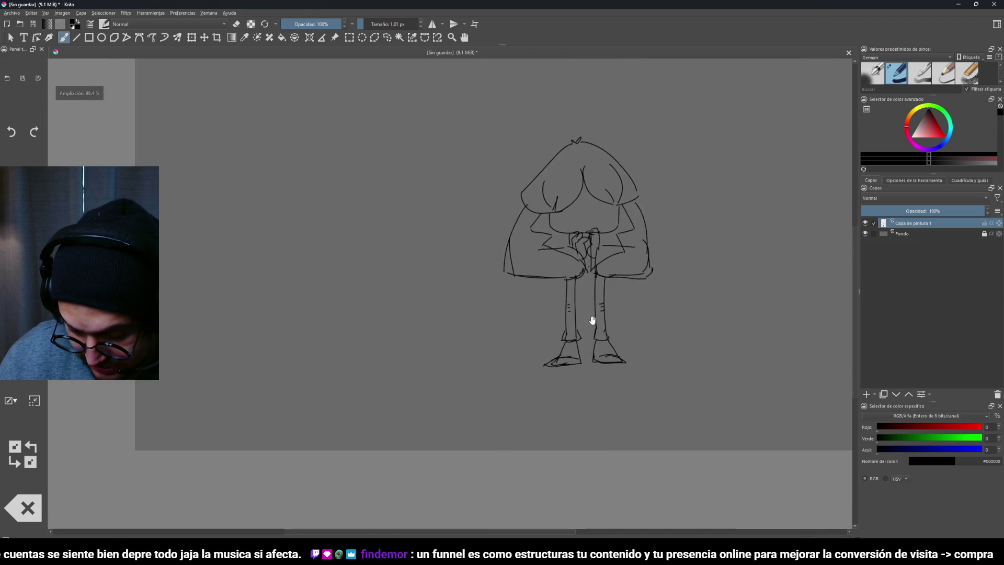
pyautogui.scroll(3, 587, 323)
pyautogui.moveTo(565, 325)
pyautogui.mouseDown()
pyautogui.moveTo(533, 381)
pyautogui.moveTo(588, 325)
pyautogui.moveTo(567, 256)
pyautogui.mouseUp()
pyautogui.moveTo(501, 253); pyautogui.dragTo(523, 257)
# Draw two droopy, half-closed eyes under the hair with a small mark between them
pyautogui.moveTo(557, 224)
pyautogui.mouseDown()
pyautogui.moveTo(608, 235)
pyautogui.moveTo(503, 240)
pyautogui.mouseUp()
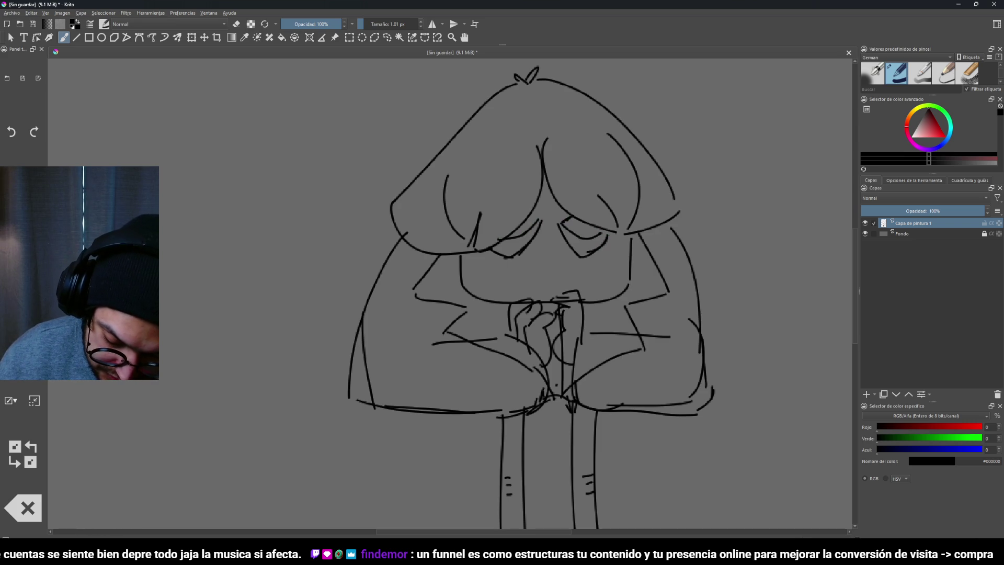
pyautogui.scroll(-3, 533, 219)
pyautogui.scroll(4, 549, 231)
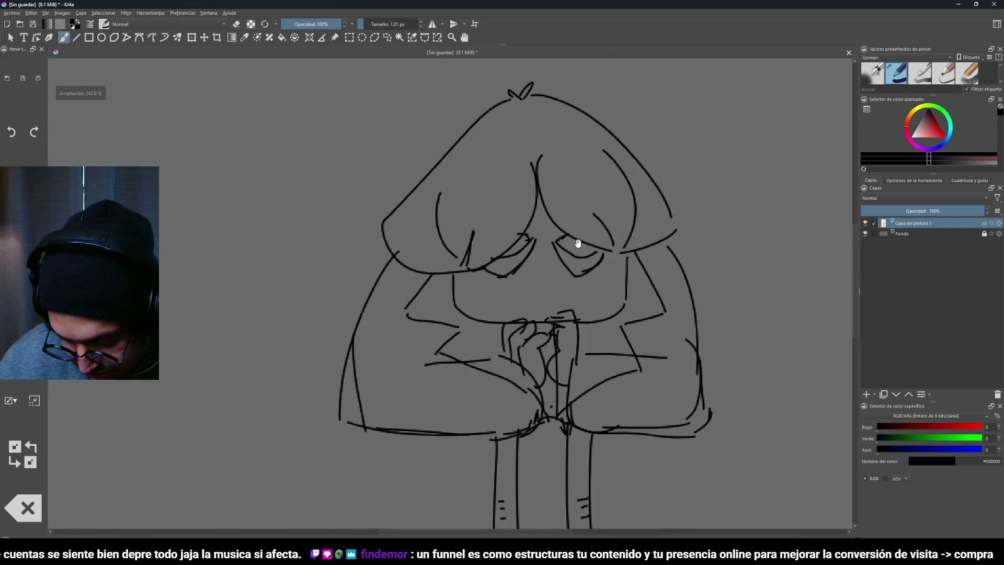
pyautogui.moveTo(549, 231); pyautogui.dragTo(553, 228)
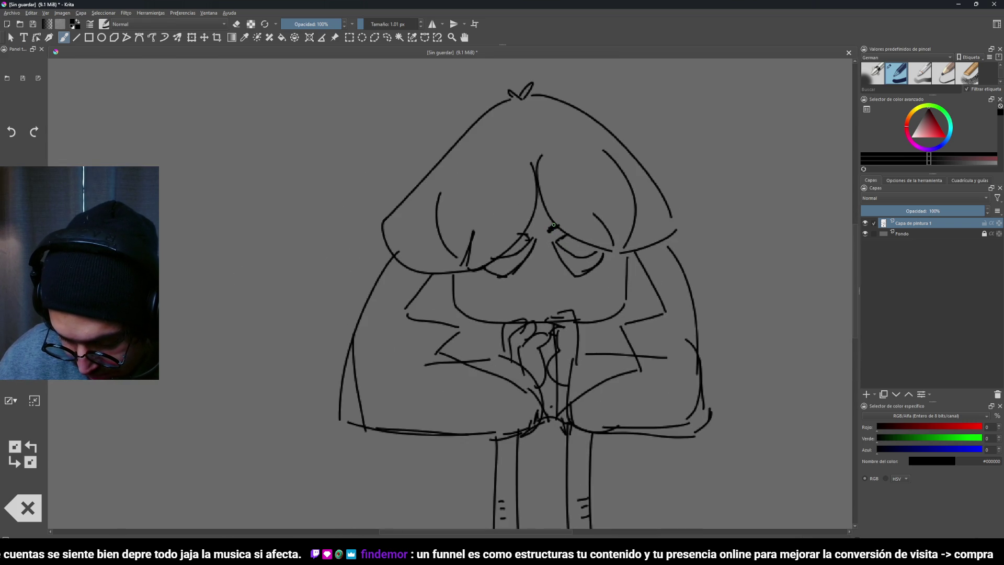
pyautogui.scroll(-2, 664, 236)
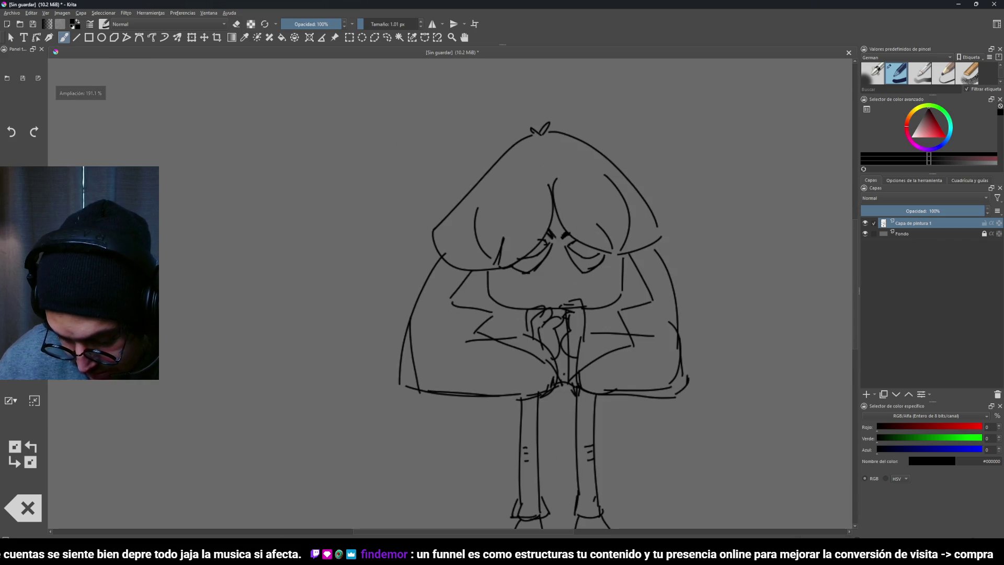
pyautogui.scroll(2, 628, 238)
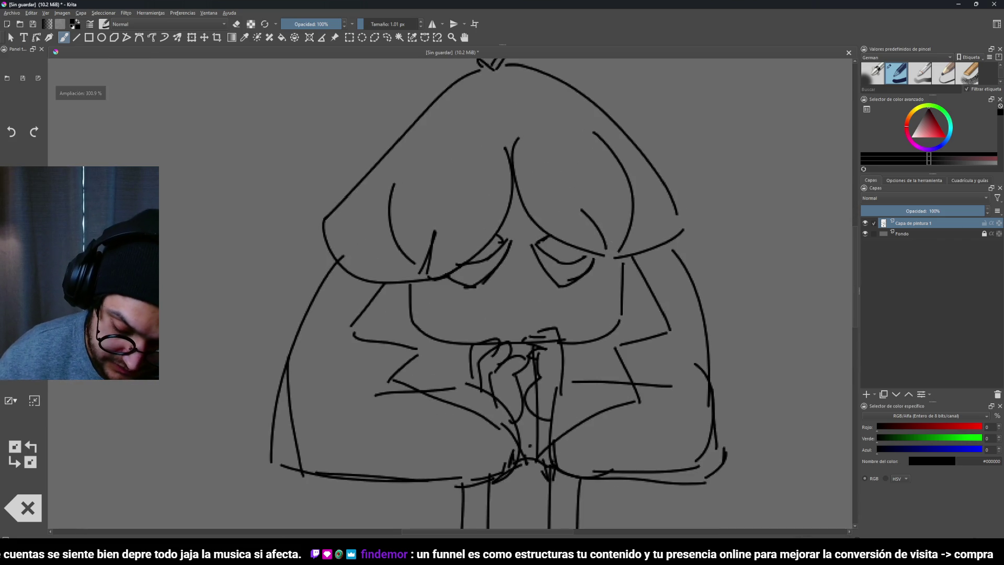
pyautogui.moveTo(577, 214); pyautogui.dragTo(600, 246)
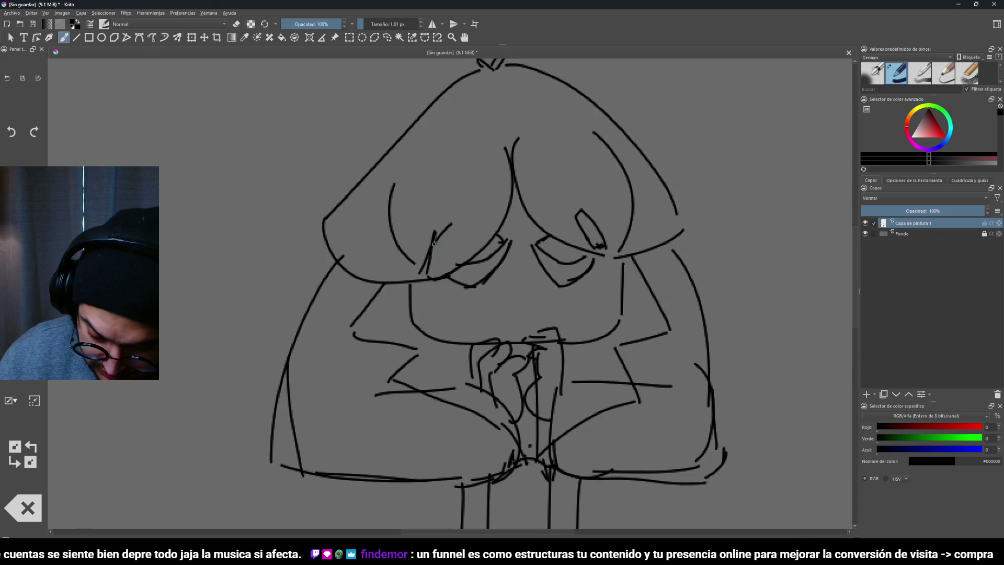
# Sketch a trial nose, undo it, and enlarge the brush to 3 px
pyautogui.moveTo(460, 222); pyautogui.dragTo(501, 349)
pyautogui.moveTo(561, 244); pyautogui.dragTo(581, 239)
pyautogui.moveTo(548, 201)
pyautogui.mouseDown()
pyautogui.moveTo(537, 238)
pyautogui.moveTo(550, 248)
pyautogui.moveTo(530, 339)
pyautogui.mouseUp()
pyautogui.hotkey('ctrl', 'z')
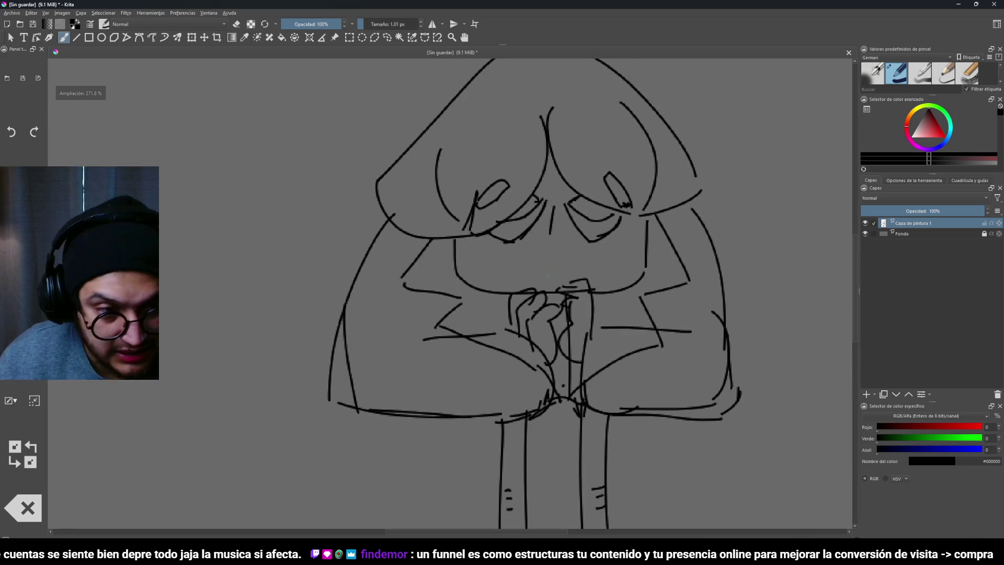
pyautogui.hotkey('ctrl', 'z')
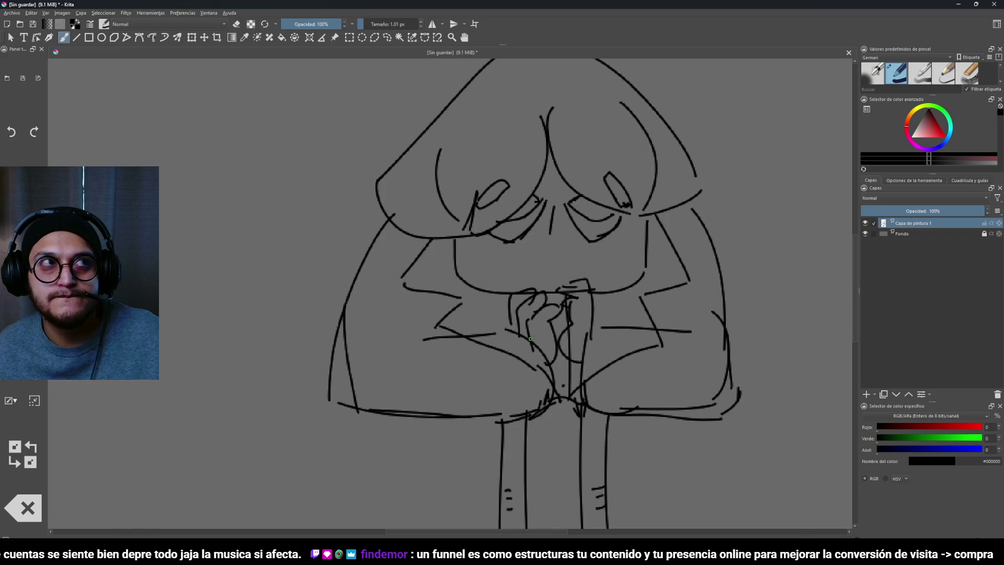
pyautogui.press(']')
pyautogui.press(']')
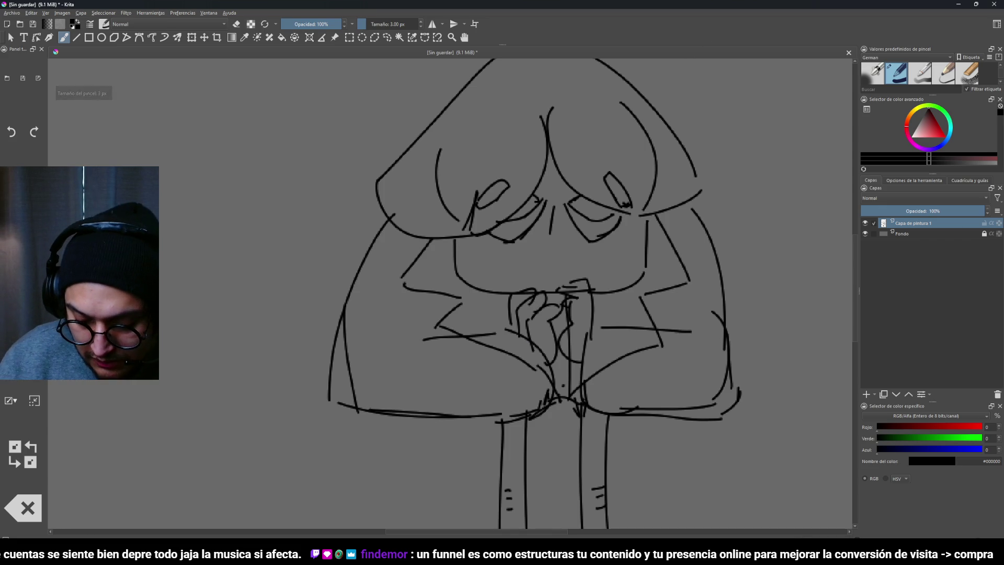
# Redraw the C-shaped nose with a 1 px brush after undoing failed tries
pyautogui.moveTo(554, 233)
pyautogui.mouseDown()
pyautogui.moveTo(542, 242)
pyautogui.moveTo(555, 251)
pyautogui.mouseUp()
pyautogui.hotkey('ctrl', 'z')
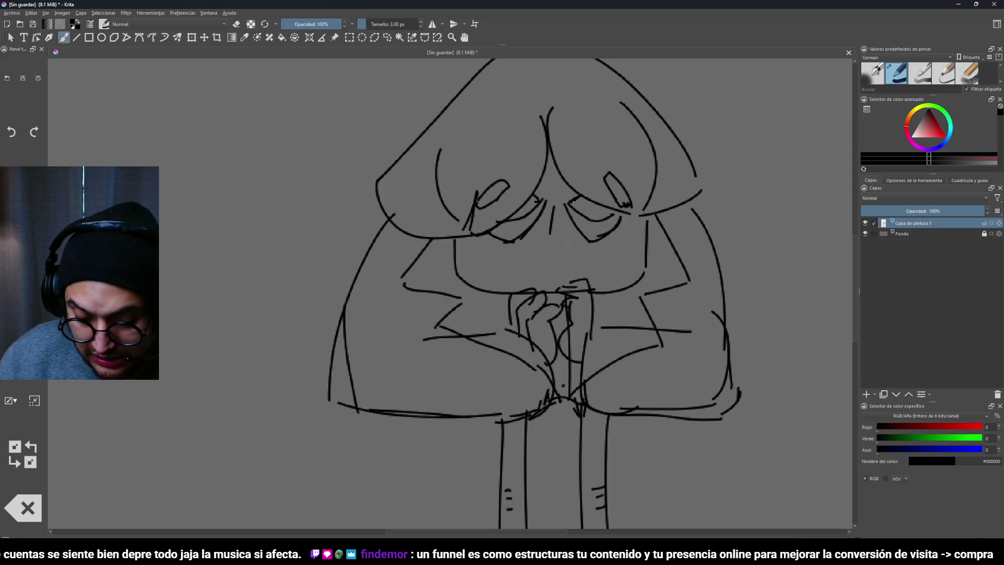
pyautogui.click(422, 28)
pyautogui.moveTo(513, 188)
pyautogui.mouseDown()
pyautogui.moveTo(560, 246)
pyautogui.moveTo(622, 288)
pyautogui.mouseUp()
pyautogui.hotkey('ctrl', 'z')
pyautogui.click(421, 26)
pyautogui.moveTo(468, 186); pyautogui.dragTo(617, 306)
pyautogui.hotkey('ctrl', 'z')
pyautogui.moveTo(549, 230); pyautogui.dragTo(547, 257)
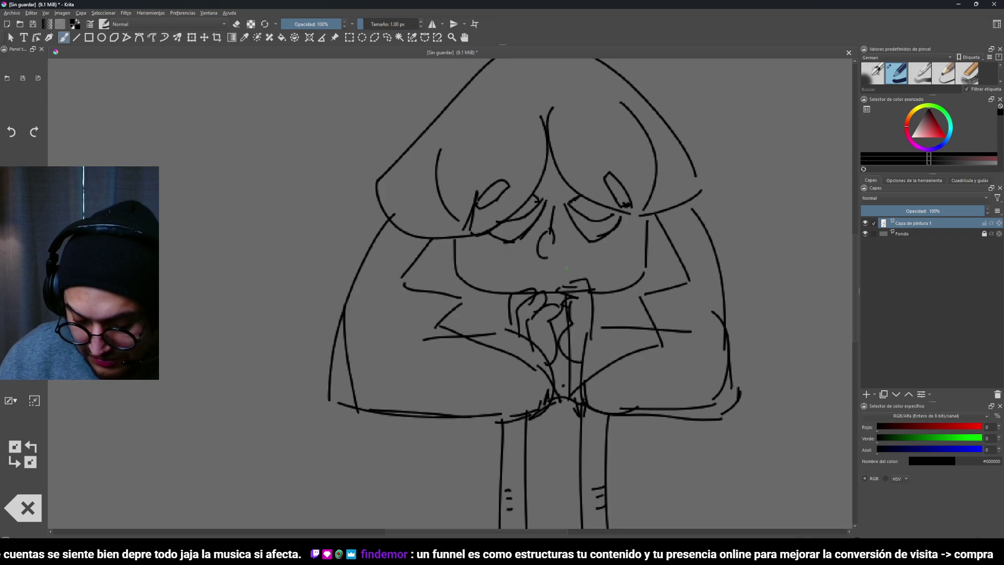
# Add a line beside the nose and a frowning mouth below it
pyautogui.scroll(-3, 608, 270)
pyautogui.scroll(3, 608, 270)
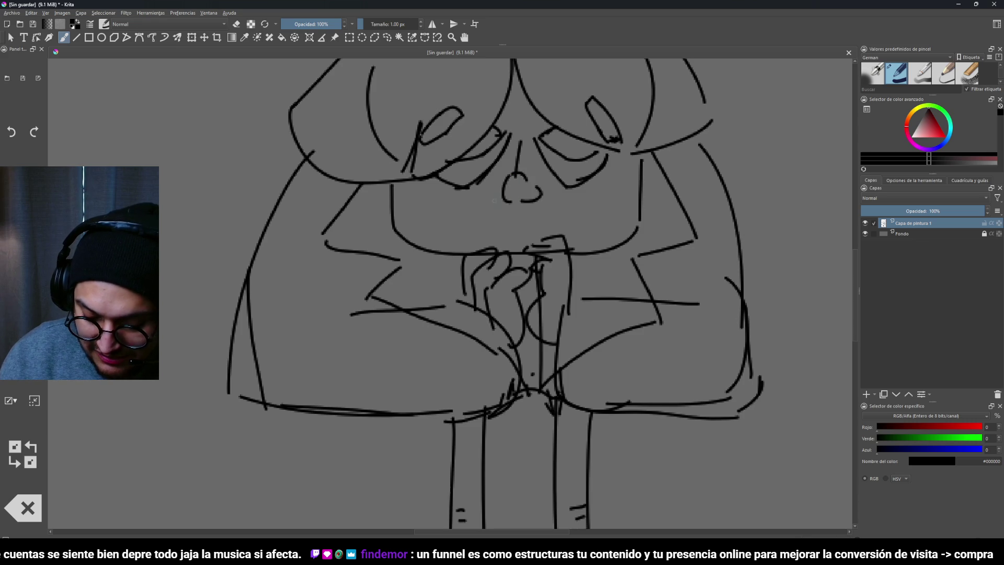
pyautogui.scroll(-6, 558, 252)
pyautogui.moveTo(557, 252); pyautogui.dragTo(579, 220)
pyautogui.moveTo(553, 182)
pyautogui.mouseDown()
pyautogui.moveTo(516, 215)
pyautogui.moveTo(527, 246)
pyautogui.mouseUp()
pyautogui.moveTo(596, 214); pyautogui.dragTo(613, 246)
pyautogui.moveTo(542, 235)
pyautogui.mouseDown()
pyautogui.moveTo(590, 230)
pyautogui.moveTo(534, 281)
pyautogui.moveTo(582, 260)
pyautogui.moveTo(594, 239)
pyautogui.mouseUp()
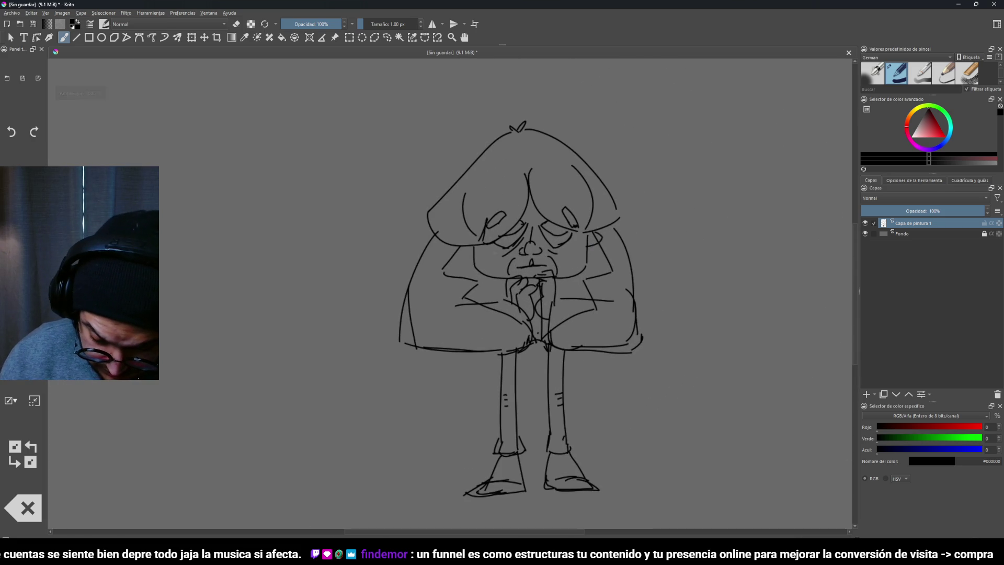
# Draw two round ears on the head, then start a second character's head at left
pyautogui.moveTo(467, 241)
pyautogui.mouseDown()
pyautogui.moveTo(548, 359)
pyautogui.moveTo(645, 291)
pyautogui.moveTo(594, 340)
pyautogui.moveTo(638, 230)
pyautogui.mouseUp()
pyautogui.moveTo(586, 189); pyautogui.dragTo(620, 201)
pyautogui.moveTo(515, 183)
pyautogui.mouseDown()
pyautogui.moveTo(502, 173)
pyautogui.moveTo(507, 220)
pyautogui.mouseUp()
pyautogui.moveTo(508, 220)
pyautogui.mouseDown()
pyautogui.moveTo(650, 280)
pyautogui.moveTo(605, 327)
pyautogui.moveTo(664, 287)
pyautogui.moveTo(606, 338)
pyautogui.moveTo(663, 271)
pyautogui.moveTo(643, 277)
pyautogui.moveTo(612, 352)
pyautogui.moveTo(649, 278)
pyautogui.moveTo(484, 253)
pyautogui.moveTo(601, 212)
pyautogui.moveTo(651, 254)
pyautogui.moveTo(565, 241)
pyautogui.moveTo(599, 242)
pyautogui.mouseUp()
pyautogui.moveTo(373, 175); pyautogui.dragTo(340, 265)
pyautogui.moveTo(359, 282)
pyautogui.mouseDown()
pyautogui.moveTo(481, 240)
pyautogui.moveTo(434, 360)
pyautogui.mouseUp()
# Undo the misplaced stroke and redraw the second character's back, legs, body line and hanging arm
pyautogui.hotkey('ctrl', 'z')
pyautogui.hotkey('ctrl', 'z')
pyautogui.moveTo(477, 236)
pyautogui.mouseDown()
pyautogui.moveTo(473, 276)
pyautogui.moveTo(440, 339)
pyautogui.moveTo(485, 432)
pyautogui.mouseUp()
pyautogui.moveTo(502, 350); pyautogui.dragTo(506, 428)
pyautogui.moveTo(501, 433); pyautogui.dragTo(503, 449)
pyautogui.moveTo(440, 360); pyautogui.dragTo(436, 447)
pyautogui.moveTo(461, 375); pyautogui.dragTo(458, 437)
pyautogui.moveTo(499, 351); pyautogui.dragTo(532, 266)
pyautogui.moveTo(525, 216)
pyautogui.mouseDown()
pyautogui.moveTo(387, 167)
pyautogui.moveTo(370, 175)
pyautogui.mouseUp()
pyautogui.moveTo(452, 215)
pyautogui.mouseDown()
pyautogui.moveTo(443, 292)
pyautogui.moveTo(403, 312)
pyautogui.mouseUp()
pyautogui.moveTo(480, 244); pyautogui.dragTo(432, 320)
pyautogui.moveTo(362, 288); pyautogui.dragTo(374, 321)
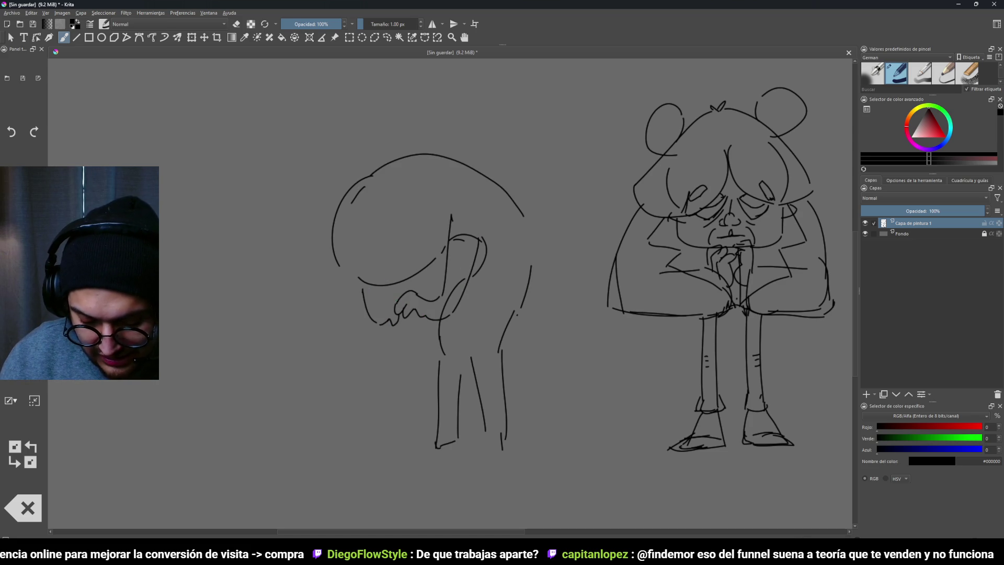
pyautogui.scroll(-5, 513, 270)
# Extend the hunched figure's back and legs and add flat feet
pyautogui.moveTo(523, 215)
pyautogui.mouseDown()
pyautogui.moveTo(542, 301)
pyautogui.moveTo(503, 349)
pyautogui.mouseUp()
pyautogui.moveTo(504, 357); pyautogui.dragTo(513, 434)
pyautogui.moveTo(448, 377); pyautogui.dragTo(450, 409)
pyautogui.moveTo(499, 433)
pyautogui.mouseDown()
pyautogui.moveTo(481, 470)
pyautogui.moveTo(539, 471)
pyautogui.mouseUp()
pyautogui.moveTo(503, 438); pyautogui.dragTo(538, 468)
pyautogui.moveTo(445, 442)
pyautogui.mouseDown()
pyautogui.moveTo(411, 463)
pyautogui.moveTo(455, 460)
pyautogui.mouseUp()
pyautogui.press('-')
pyautogui.press('+')
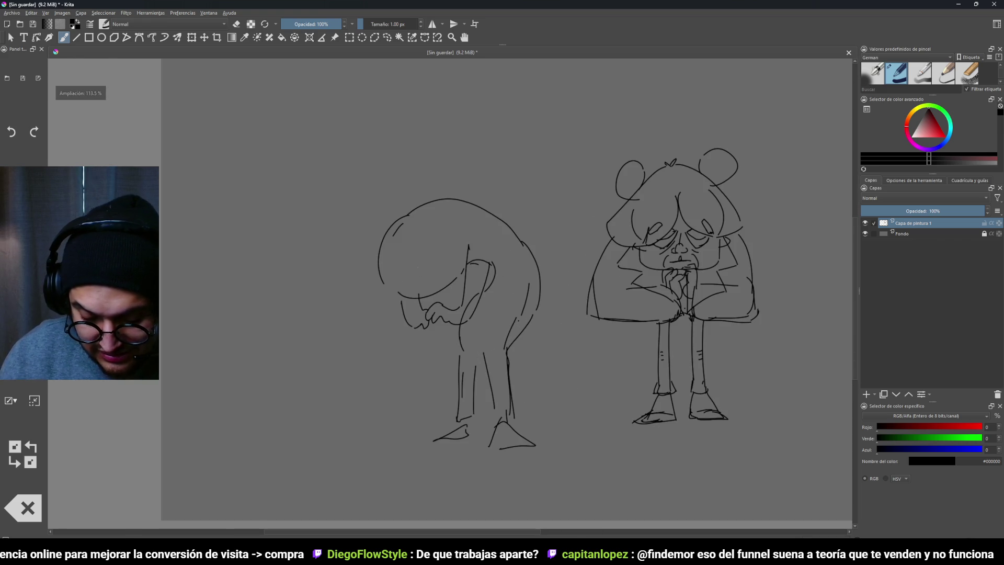
# Draw a big round eye with a pupil and a mouth, undoing failed strokes
pyautogui.moveTo(401, 259)
pyautogui.mouseDown()
pyautogui.moveTo(419, 240)
pyautogui.moveTo(383, 271)
pyautogui.moveTo(418, 277)
pyautogui.mouseUp()
pyautogui.click(416, 256)
pyautogui.hotkey('ctrl', 'z')
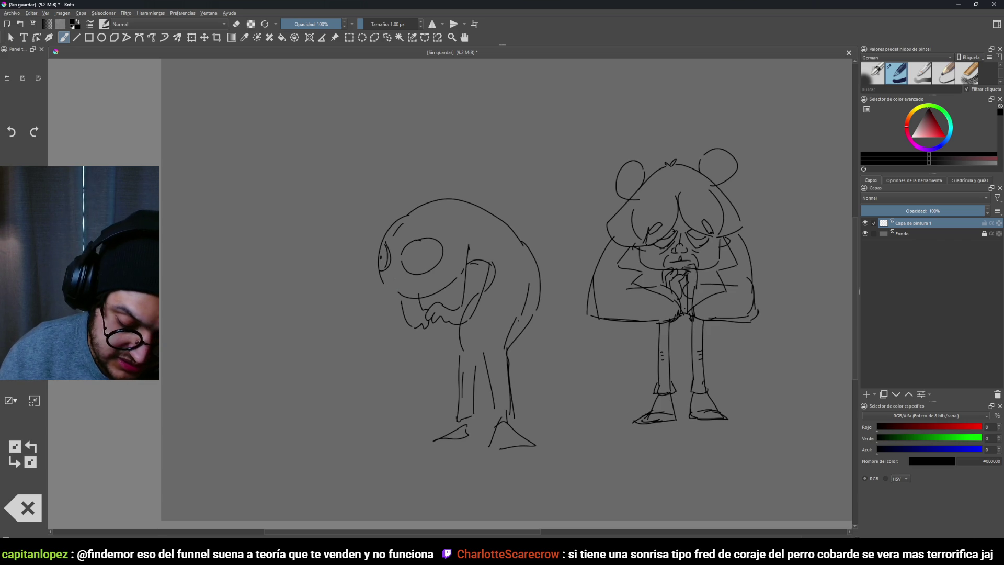
pyautogui.moveTo(392, 280); pyautogui.dragTo(451, 267)
pyautogui.hotkey('ctrl', 'z')
pyautogui.moveTo(398, 294)
pyautogui.mouseDown()
pyautogui.moveTo(419, 296)
pyautogui.moveTo(361, 282)
pyautogui.moveTo(395, 275)
pyautogui.mouseUp()
pyautogui.scroll(-3, 476, 280)
pyautogui.scroll(4, 476, 280)
# Add an arched eyebrow, a cap and lines down the back of the head
pyautogui.moveTo(414, 222)
pyautogui.mouseDown()
pyautogui.moveTo(437, 234)
pyautogui.moveTo(408, 217)
pyautogui.mouseUp()
pyautogui.moveTo(342, 242)
pyautogui.mouseDown()
pyautogui.moveTo(366, 227)
pyautogui.moveTo(427, 217)
pyautogui.mouseUp()
pyautogui.moveTo(338, 215)
pyautogui.mouseDown()
pyautogui.moveTo(438, 212)
pyautogui.moveTo(361, 205)
pyautogui.moveTo(406, 172)
pyautogui.moveTo(451, 241)
pyautogui.moveTo(441, 263)
pyautogui.mouseUp()
pyautogui.moveTo(450, 184)
pyautogui.mouseDown()
pyautogui.moveTo(489, 256)
pyautogui.moveTo(444, 268)
pyautogui.mouseUp()
pyautogui.moveTo(338, 226); pyautogui.dragTo(320, 263)
# Add strokes beside the face, refine the cap and back curve, and sketch a box near the hands
pyautogui.moveTo(326, 267); pyautogui.dragTo(361, 267)
pyautogui.moveTo(403, 180); pyautogui.dragTo(470, 228)
pyautogui.moveTo(509, 274); pyautogui.dragTo(508, 296)
pyautogui.moveTo(462, 203)
pyautogui.mouseDown()
pyautogui.moveTo(493, 194)
pyautogui.moveTo(525, 246)
pyautogui.mouseUp()
pyautogui.moveTo(465, 284)
pyautogui.mouseDown()
pyautogui.moveTo(448, 307)
pyautogui.moveTo(458, 319)
pyautogui.mouseUp()
pyautogui.moveTo(498, 267); pyautogui.dragTo(498, 302)
pyautogui.moveTo(499, 301)
pyautogui.mouseDown()
pyautogui.moveTo(482, 321)
pyautogui.moveTo(445, 323)
pyautogui.mouseUp()
pyautogui.moveTo(536, 314)
pyautogui.mouseDown()
pyautogui.moveTo(525, 329)
pyautogui.moveTo(536, 310)
pyautogui.mouseUp()
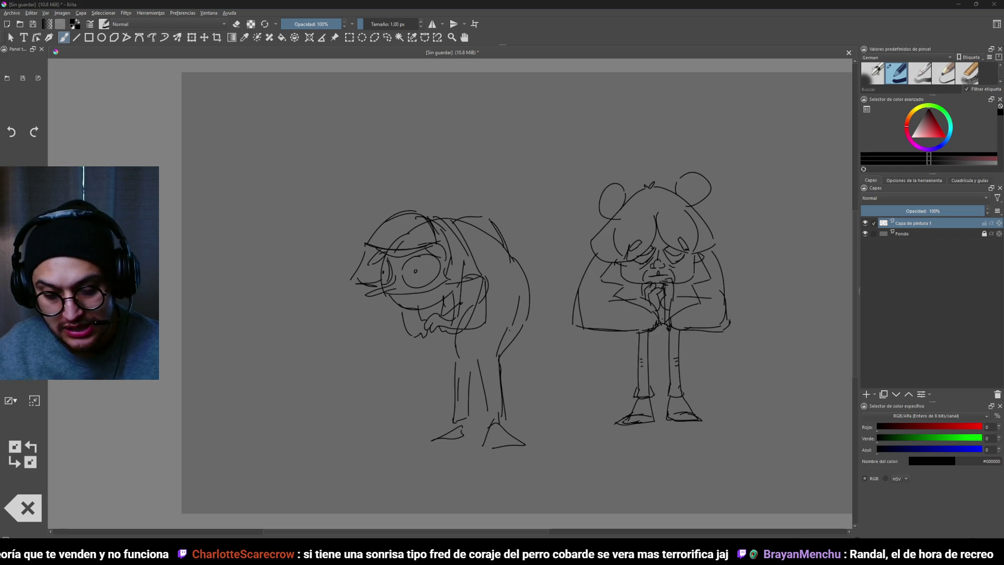
pyautogui.click(657, 35)
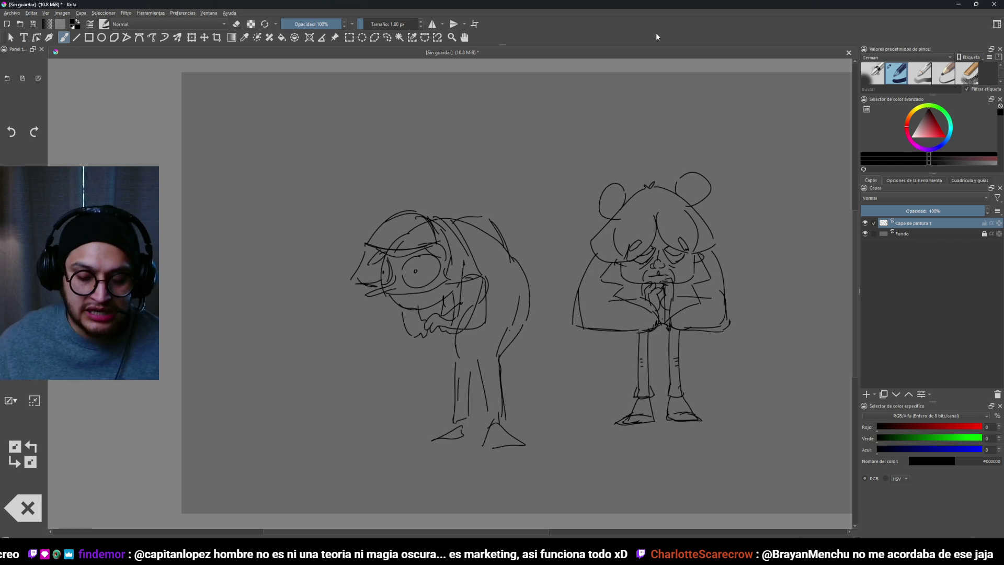
pyautogui.scroll(-3, 583, 331)
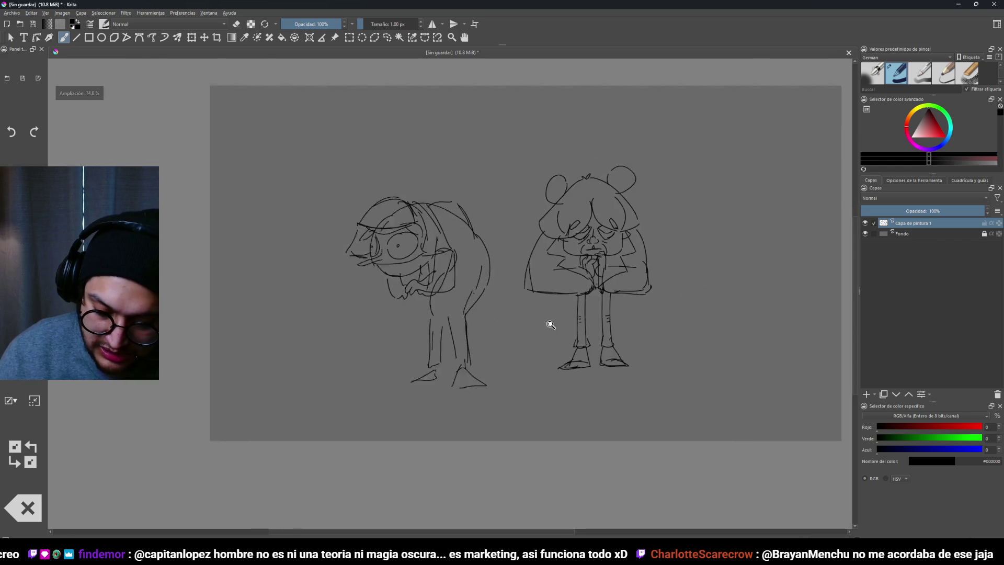
pyautogui.scroll(5, 549, 324)
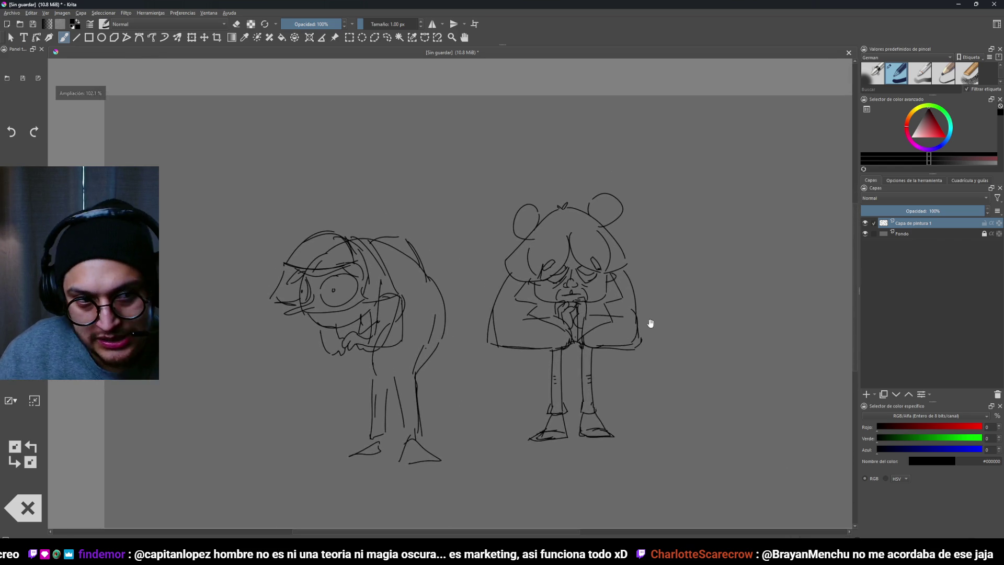
pyautogui.scroll(4, 697, 314)
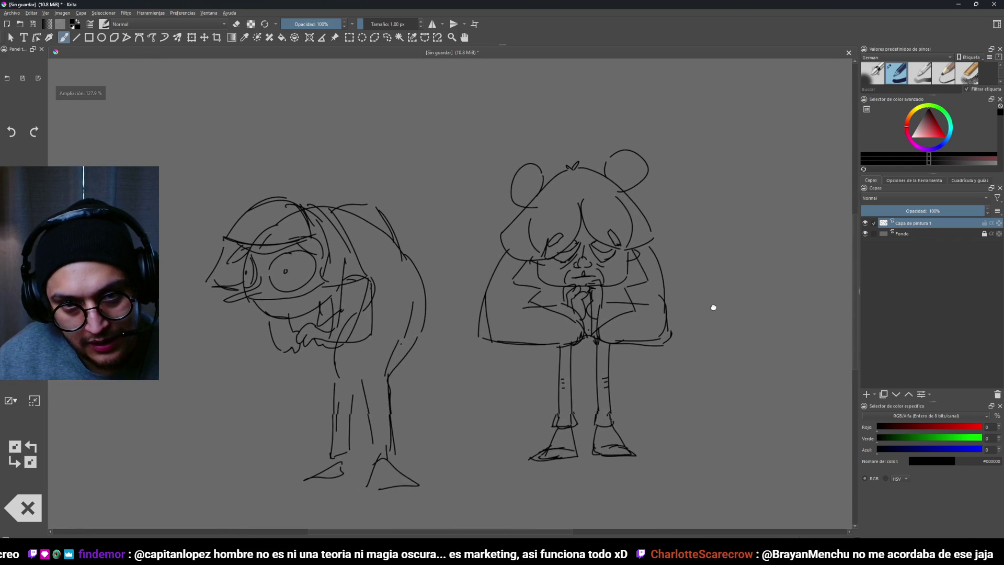
pyautogui.scroll(-1, 731, 299)
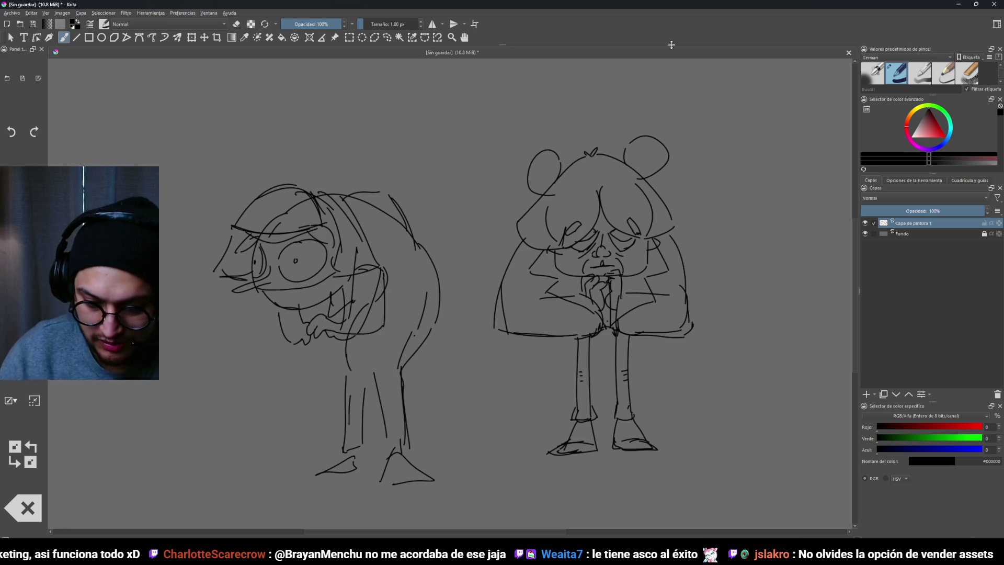
# Sketch a Y shape, marks and a small circle at the upper right, then undo them
pyautogui.moveTo(686, 175)
pyautogui.mouseDown()
pyautogui.moveTo(525, 235)
pyautogui.moveTo(528, 220)
pyautogui.mouseUp()
pyautogui.moveTo(590, 132)
pyautogui.mouseDown()
pyautogui.moveTo(660, 255)
pyautogui.moveTo(665, 210)
pyautogui.moveTo(717, 130)
pyautogui.moveTo(675, 208)
pyautogui.moveTo(690, 188)
pyautogui.mouseUp()
pyautogui.moveTo(524, 200); pyautogui.dragTo(680, 190)
pyautogui.moveTo(526, 146); pyautogui.dragTo(536, 192)
pyautogui.moveTo(559, 154); pyautogui.dragTo(577, 193)
pyautogui.moveTo(595, 157); pyautogui.dragTo(612, 184)
pyautogui.moveTo(647, 145); pyautogui.dragTo(665, 190)
pyautogui.moveTo(626, 386)
pyautogui.mouseDown()
pyautogui.moveTo(611, 398)
pyautogui.moveTo(663, 358)
pyautogui.mouseUp()
pyautogui.hotkey('ctrl', 'z')
pyautogui.hotkey('ctrl', 'z')
pyautogui.hotkey('ctrl', 'z')
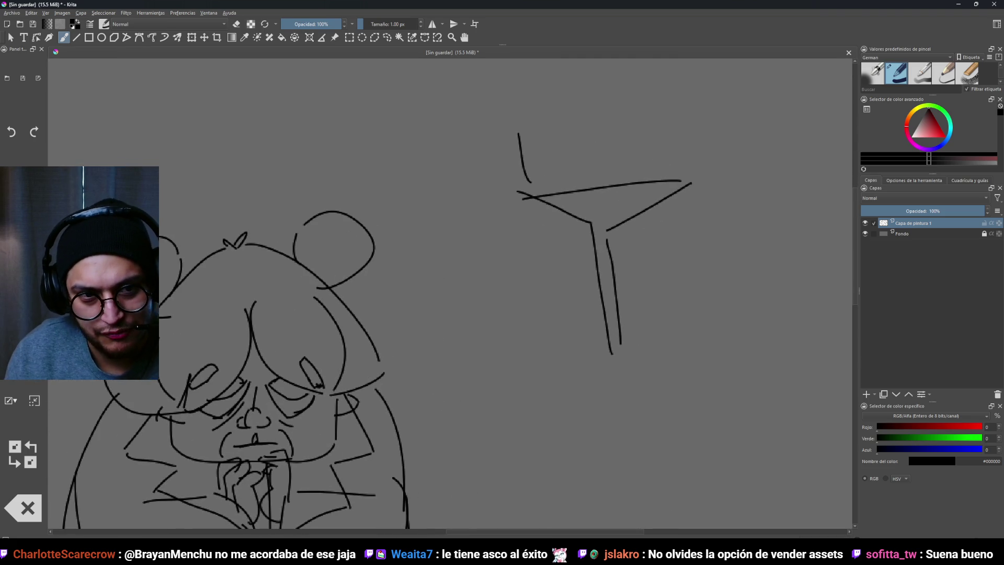
pyautogui.hotkey('ctrl', 'z')
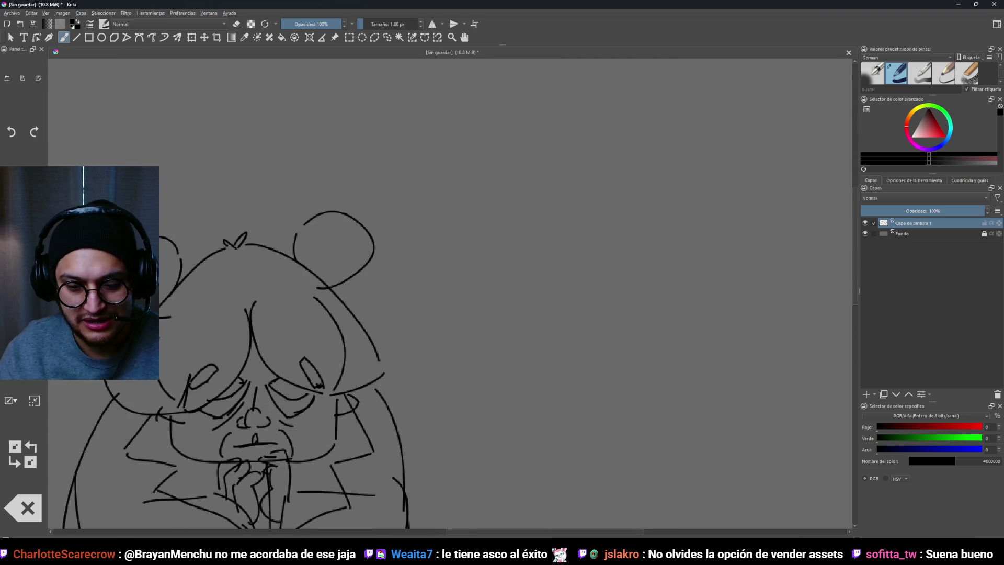
# Try a curve under the round-eared character's face, remove the zigzag teeth, and bring back the Fred results
pyautogui.scroll(-3, 513, 212)
pyautogui.scroll(6, 199, 457)
pyautogui.moveTo(199, 456)
pyautogui.mouseDown()
pyautogui.moveTo(262, 474)
pyautogui.moveTo(294, 442)
pyautogui.mouseUp()
pyautogui.hotkey('ctrl', 'z')
pyautogui.moveTo(125, 429)
pyautogui.mouseDown()
pyautogui.moveTo(321, 448)
pyautogui.moveTo(358, 418)
pyautogui.moveTo(167, 465)
pyautogui.moveTo(231, 489)
pyautogui.moveTo(318, 474)
pyautogui.mouseUp()
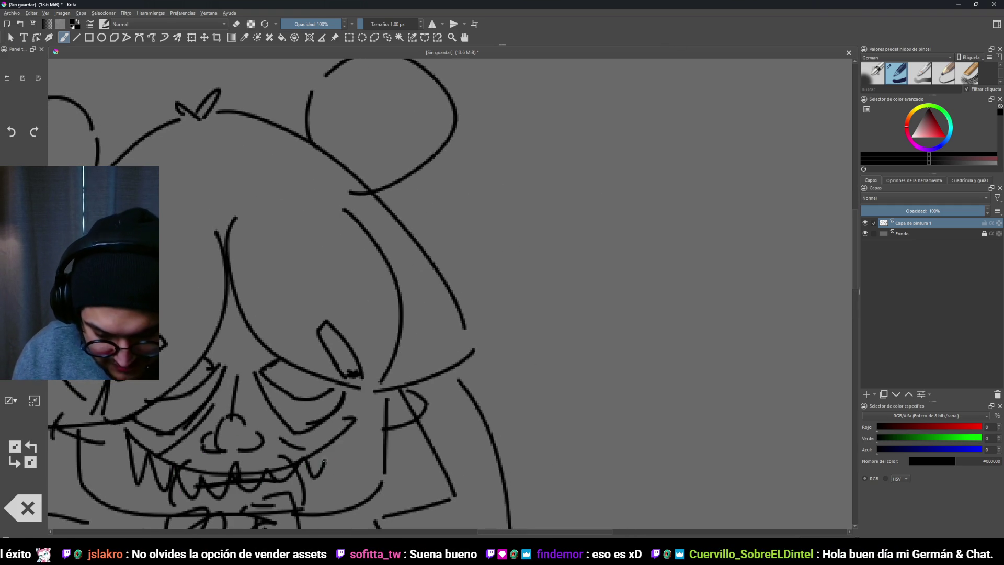
pyautogui.hotkey('ctrl', 'z')
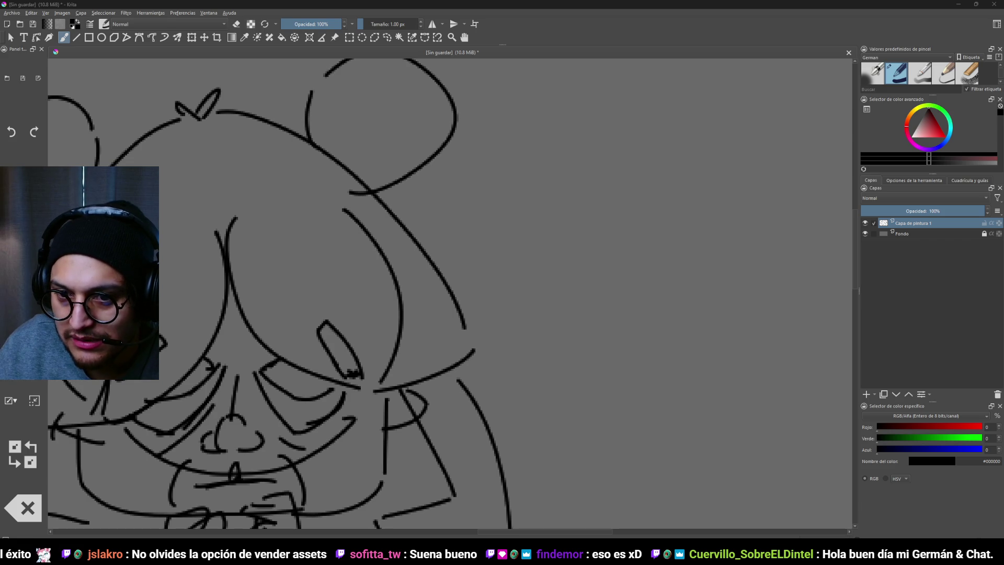
pyautogui.hotkey('alt', 'Tab')
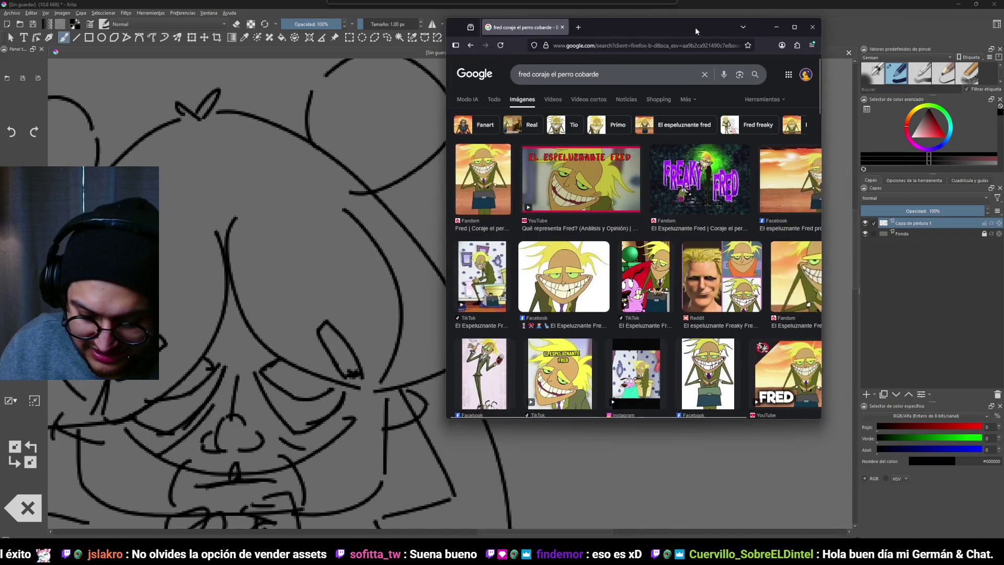
# Maximize the browser and preview the Facebook and Cults 3D Fred images
pyautogui.click(795, 27)
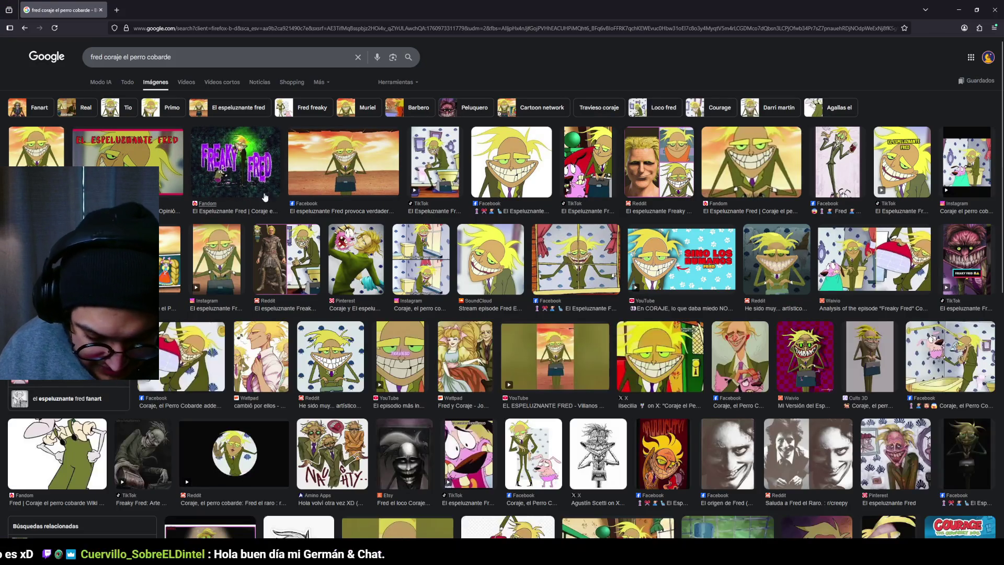
pyautogui.click(340, 168)
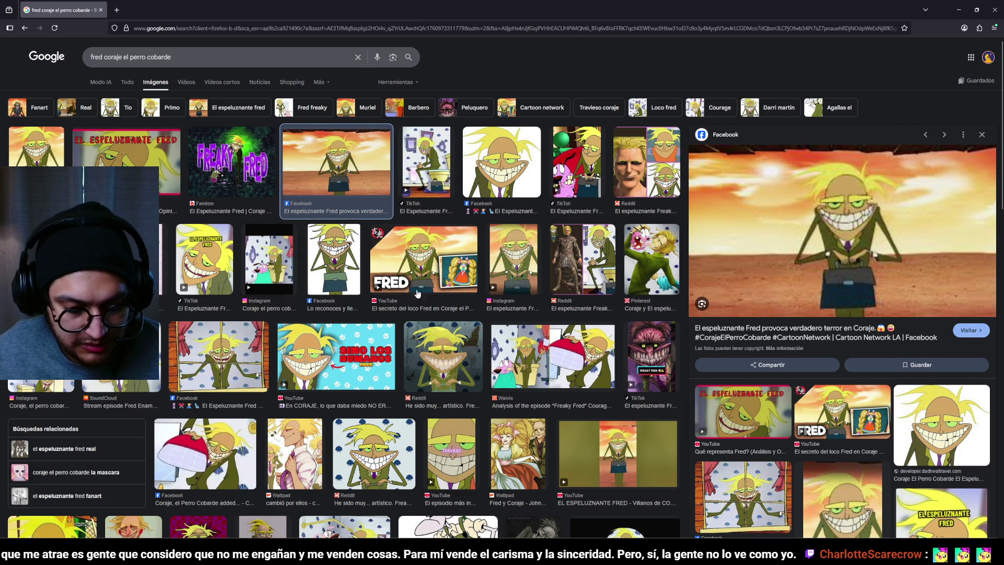
pyautogui.scroll(-4, 296, 283)
pyautogui.click(247, 346)
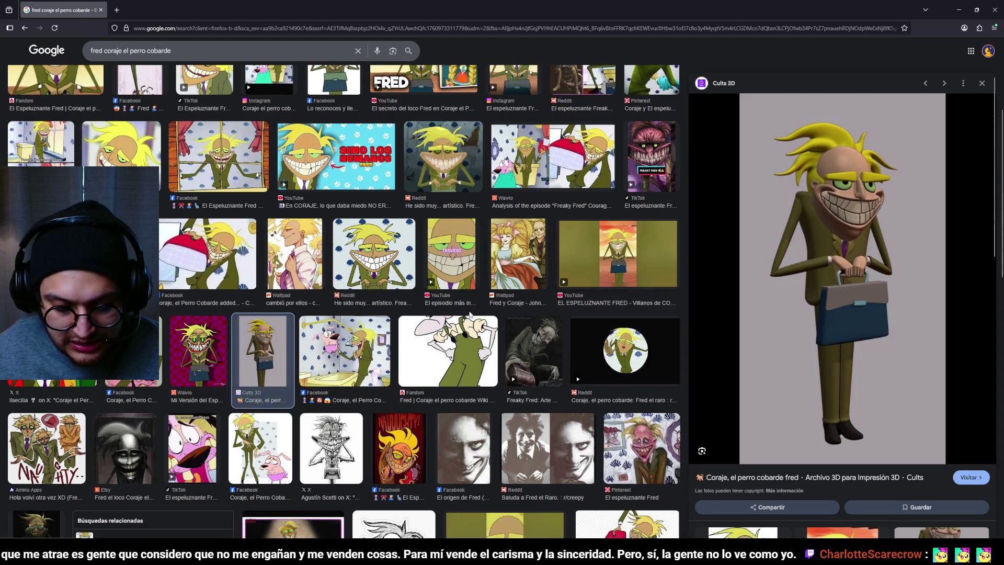
pyautogui.scroll(4, 470, 313)
# Preview the Freaky Fred TikTok, YouTube and Facebook window images, then minimize the browser
pyautogui.click(639, 363)
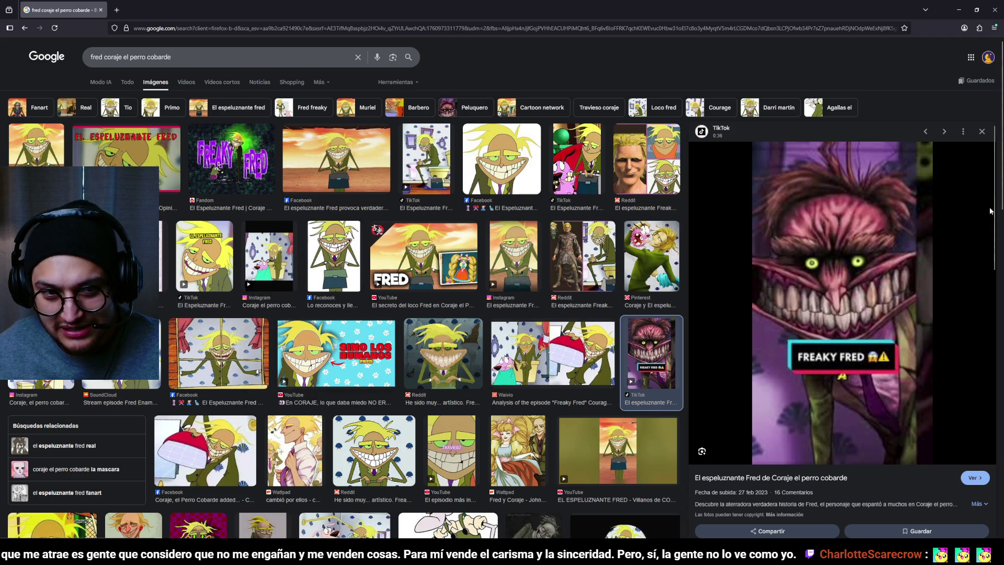
pyautogui.click(298, 361)
pyautogui.click(234, 366)
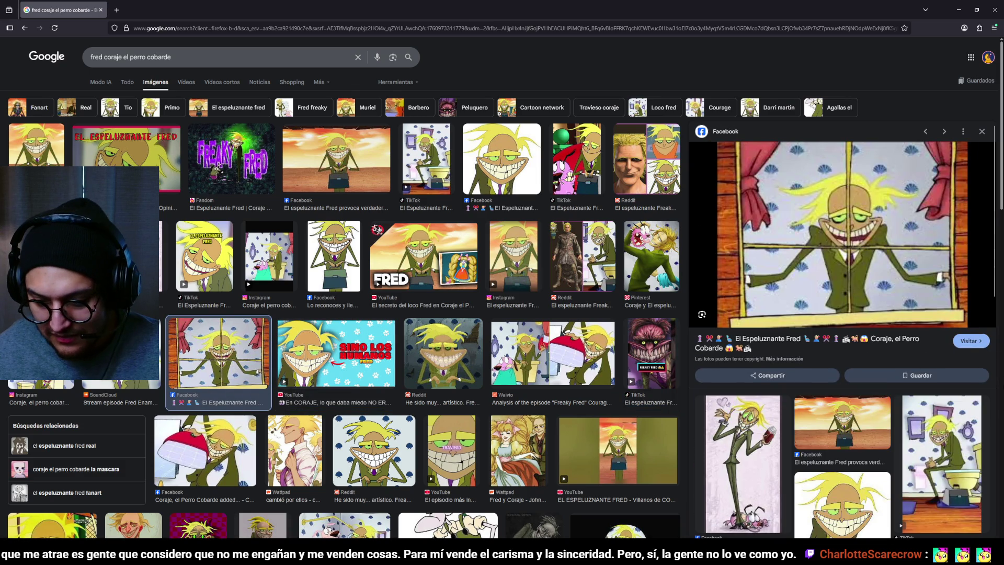
pyautogui.click(962, 15)
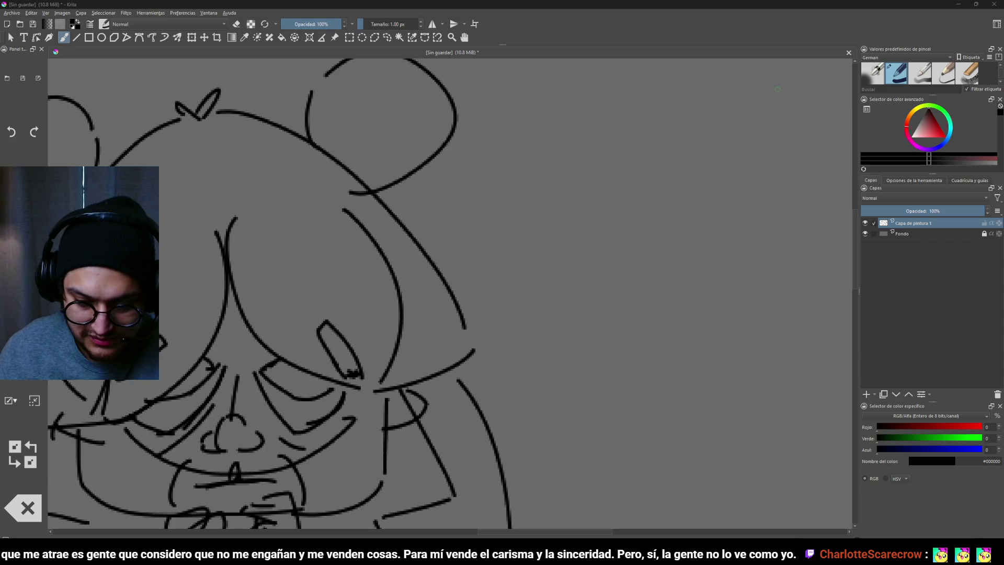
# Sketch a new head outline at the upper right with hair strands around it
pyautogui.scroll(-8, 554, 321)
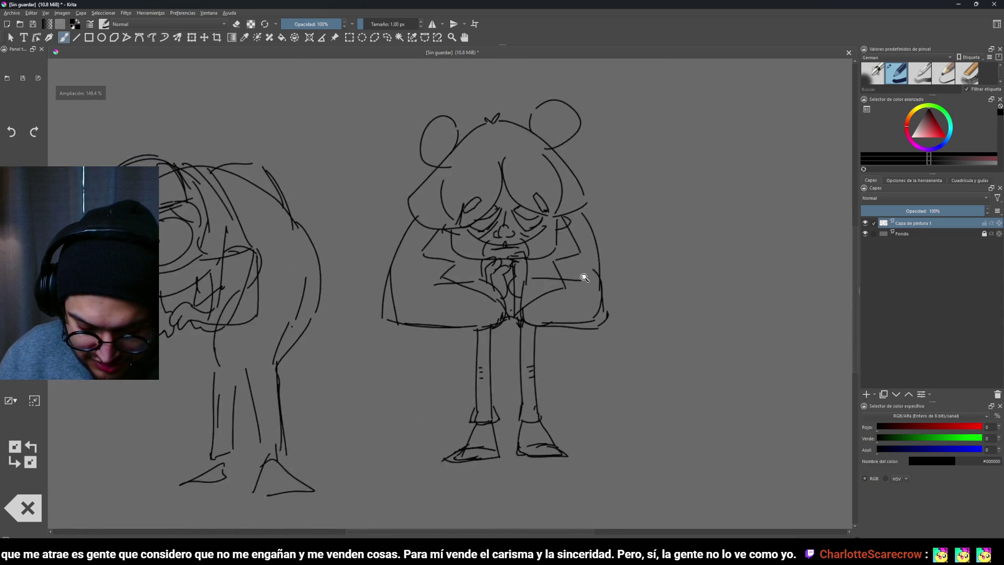
pyautogui.scroll(2, 587, 313)
pyautogui.scroll(5, 587, 313)
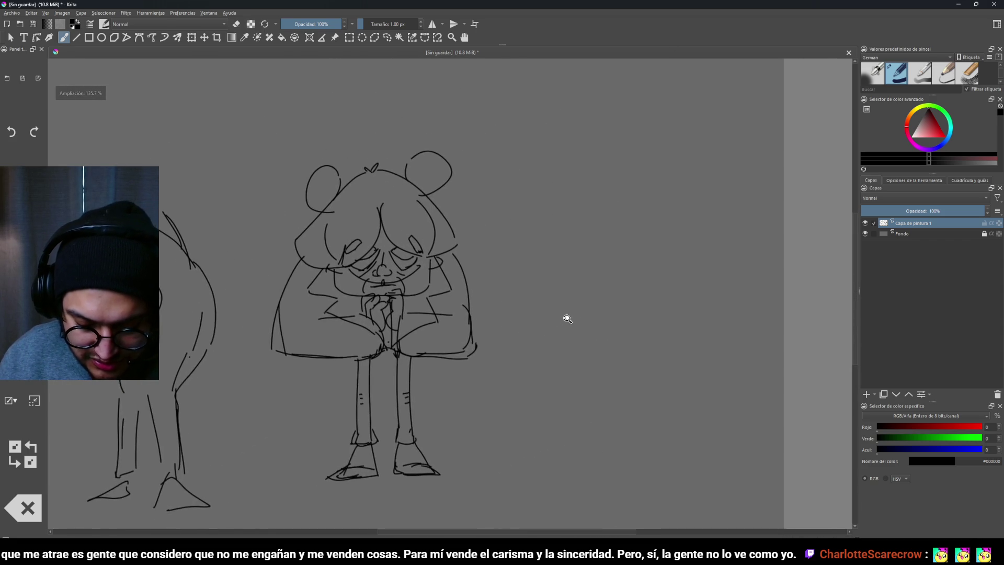
pyautogui.scroll(3, 595, 304)
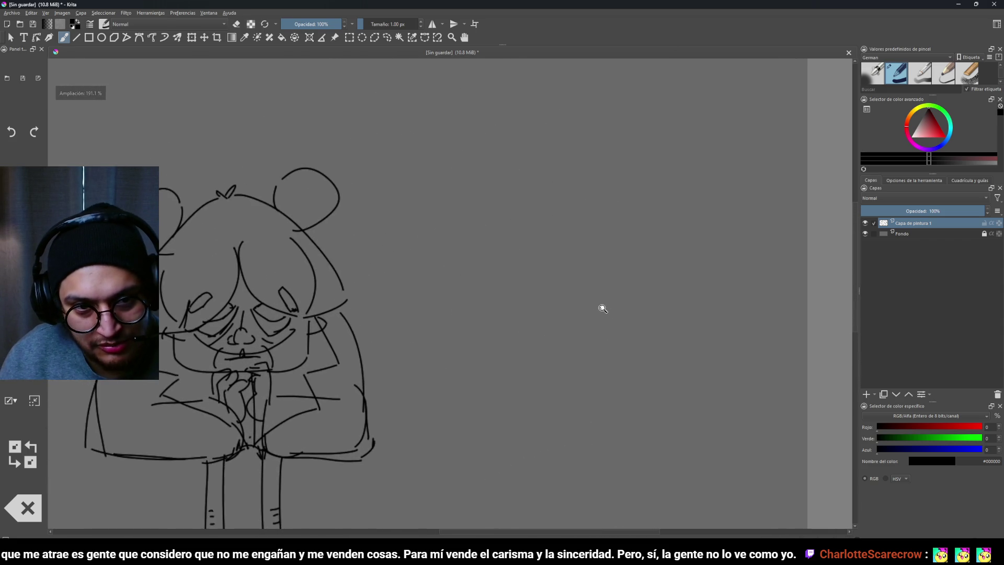
pyautogui.moveTo(599, 166); pyautogui.dragTo(588, 263)
pyautogui.hotkey('ctrl', 'z')
pyautogui.moveTo(622, 157)
pyautogui.mouseDown()
pyautogui.moveTo(562, 198)
pyautogui.moveTo(627, 309)
pyautogui.moveTo(690, 223)
pyautogui.moveTo(639, 159)
pyautogui.moveTo(523, 118)
pyautogui.moveTo(565, 134)
pyautogui.mouseUp()
pyautogui.moveTo(578, 142)
pyautogui.mouseDown()
pyautogui.moveTo(561, 141)
pyautogui.moveTo(577, 142)
pyautogui.mouseUp()
pyautogui.moveTo(497, 139); pyautogui.dragTo(569, 163)
pyautogui.moveTo(504, 160); pyautogui.dragTo(545, 184)
pyautogui.moveTo(665, 130)
pyautogui.mouseDown()
pyautogui.moveTo(673, 145)
pyautogui.moveTo(719, 123)
pyautogui.mouseUp()
pyautogui.moveTo(729, 128)
pyautogui.mouseDown()
pyautogui.moveTo(709, 156)
pyautogui.moveTo(753, 150)
pyautogui.moveTo(725, 212)
pyautogui.mouseUp()
# Add curling hair on the right and draw both heavy-lidded eyes
pyautogui.moveTo(728, 208)
pyautogui.mouseDown()
pyautogui.moveTo(747, 226)
pyautogui.moveTo(765, 225)
pyautogui.mouseUp()
pyautogui.moveTo(720, 204); pyautogui.dragTo(723, 223)
pyautogui.moveTo(637, 199)
pyautogui.mouseDown()
pyautogui.moveTo(635, 216)
pyautogui.moveTo(682, 225)
pyautogui.mouseUp()
pyautogui.moveTo(645, 203); pyautogui.dragTo(681, 222)
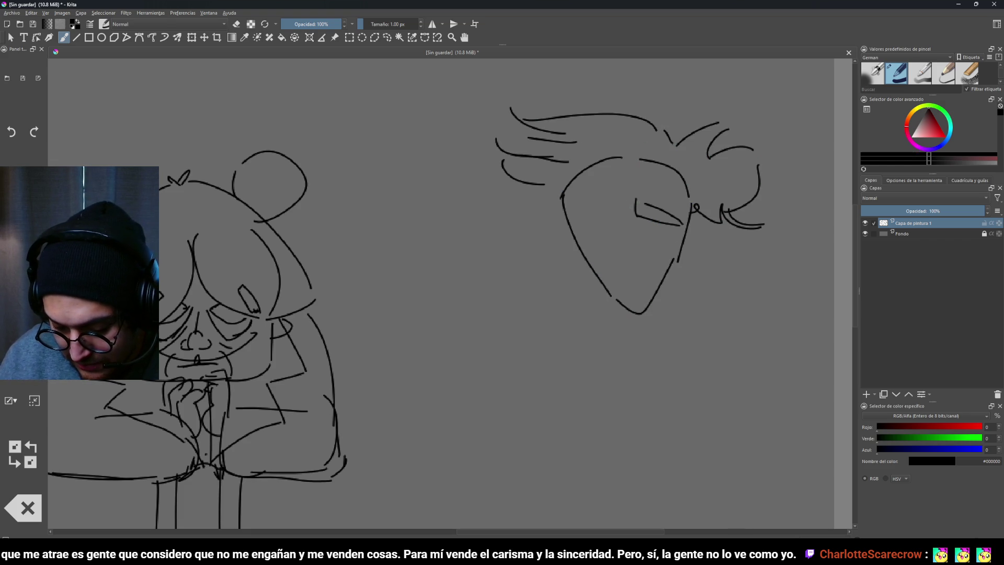
pyautogui.moveTo(595, 204); pyautogui.dragTo(610, 225)
pyautogui.moveTo(576, 233); pyautogui.dragTo(601, 202)
pyautogui.moveTo(610, 217)
pyautogui.mouseDown()
pyautogui.moveTo(601, 236)
pyautogui.moveTo(680, 226)
pyautogui.mouseUp()
# Draw a wide toothy grin, retrying the lower lip, and add a pupil to the left eye
pyautogui.moveTo(582, 246)
pyautogui.mouseDown()
pyautogui.moveTo(596, 266)
pyautogui.moveTo(676, 235)
pyautogui.mouseUp()
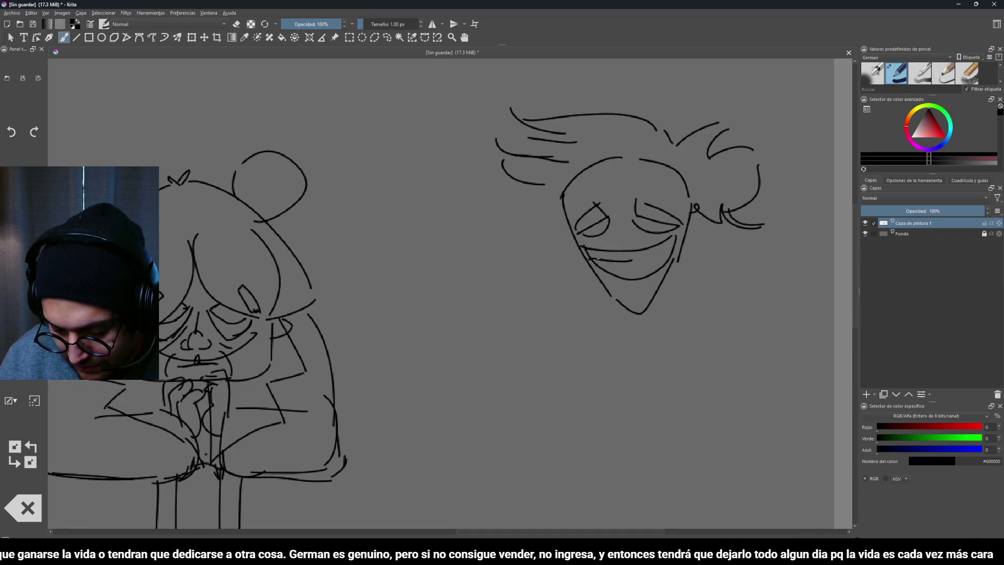
pyautogui.moveTo(587, 251); pyautogui.dragTo(667, 263)
pyautogui.hotkey('ctrl', 'z')
pyautogui.hotkey('ctrl', 'z')
pyautogui.moveTo(598, 266); pyautogui.dragTo(661, 265)
pyautogui.hotkey('ctrl', 'z')
pyautogui.moveTo(596, 265)
pyautogui.mouseDown()
pyautogui.moveTo(672, 259)
pyautogui.moveTo(613, 272)
pyautogui.moveTo(629, 283)
pyautogui.mouseUp()
pyautogui.hotkey('ctrl', 'z')
pyautogui.moveTo(645, 248); pyautogui.dragTo(647, 262)
pyautogui.moveTo(648, 264)
pyautogui.mouseDown()
pyautogui.moveTo(667, 333)
pyautogui.moveTo(641, 243)
pyautogui.moveTo(656, 246)
pyautogui.mouseUp()
pyautogui.moveTo(678, 286); pyautogui.dragTo(664, 209)
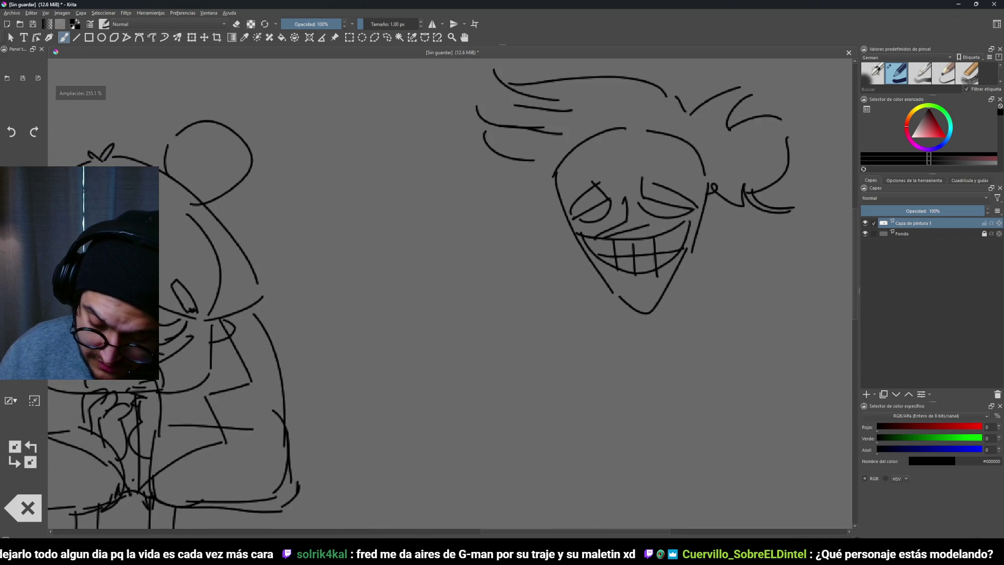
pyautogui.moveTo(594, 213)
pyautogui.mouseDown()
pyautogui.moveTo(595, 223)
pyautogui.moveTo(469, 187)
pyautogui.moveTo(479, 317)
pyautogui.mouseUp()
# Sketch sloping shoulders, then check the Fandom Fred image and minimize the browser
pyautogui.moveTo(698, 237)
pyautogui.mouseDown()
pyautogui.moveTo(773, 209)
pyautogui.moveTo(775, 306)
pyautogui.mouseUp()
pyautogui.moveTo(485, 306); pyautogui.dragTo(492, 334)
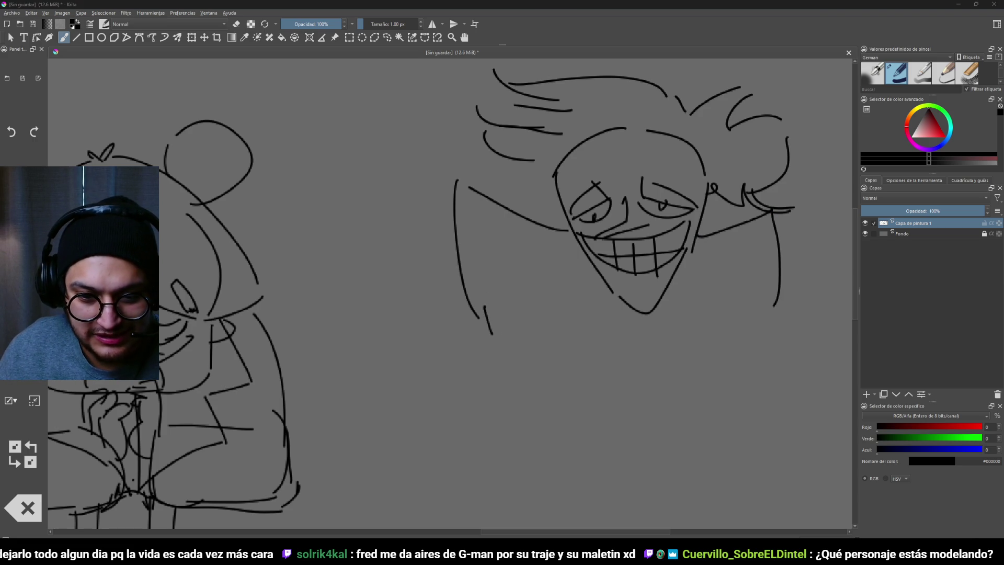
pyautogui.hotkey('alt', 'Tab')
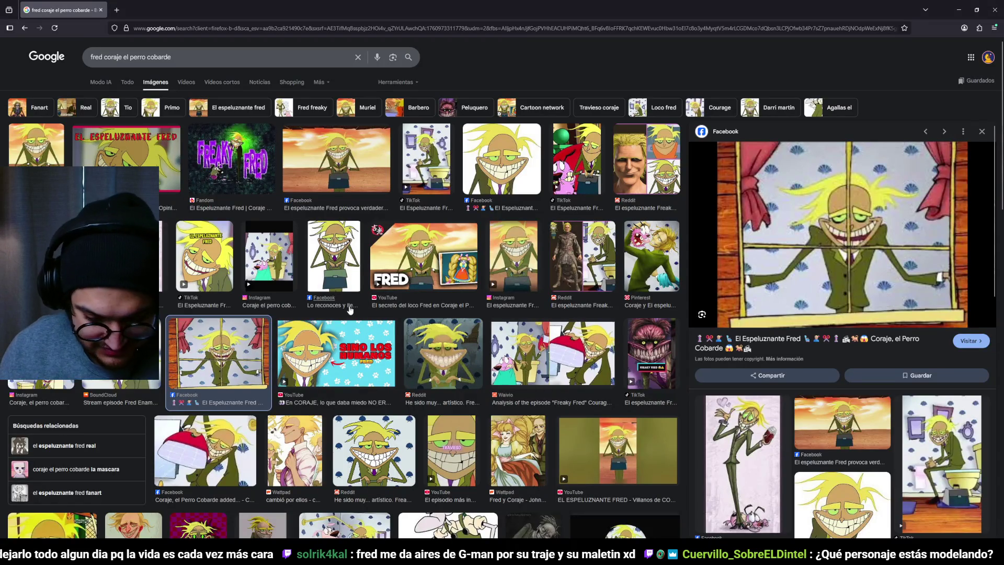
pyautogui.click(29, 159)
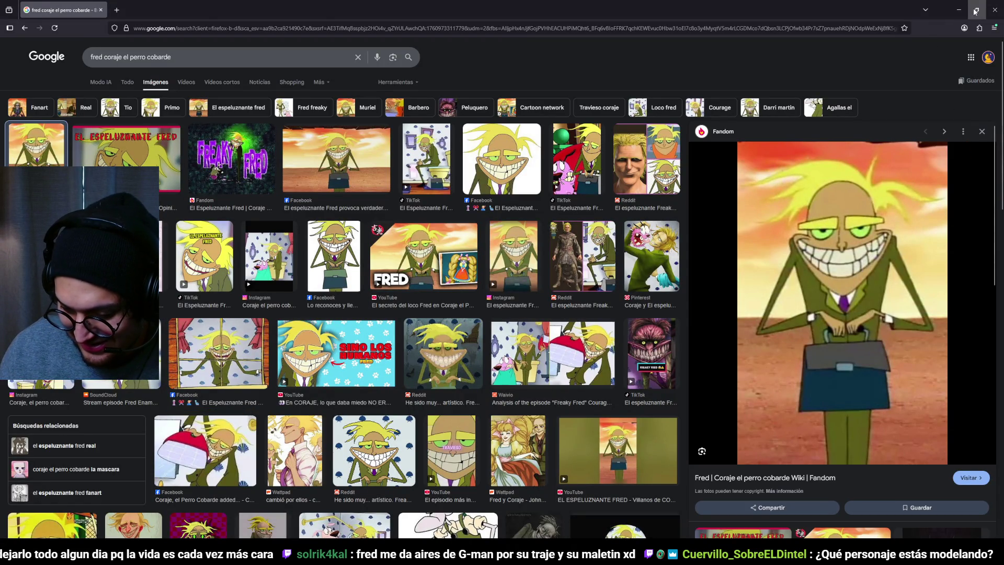
pyautogui.click(957, 12)
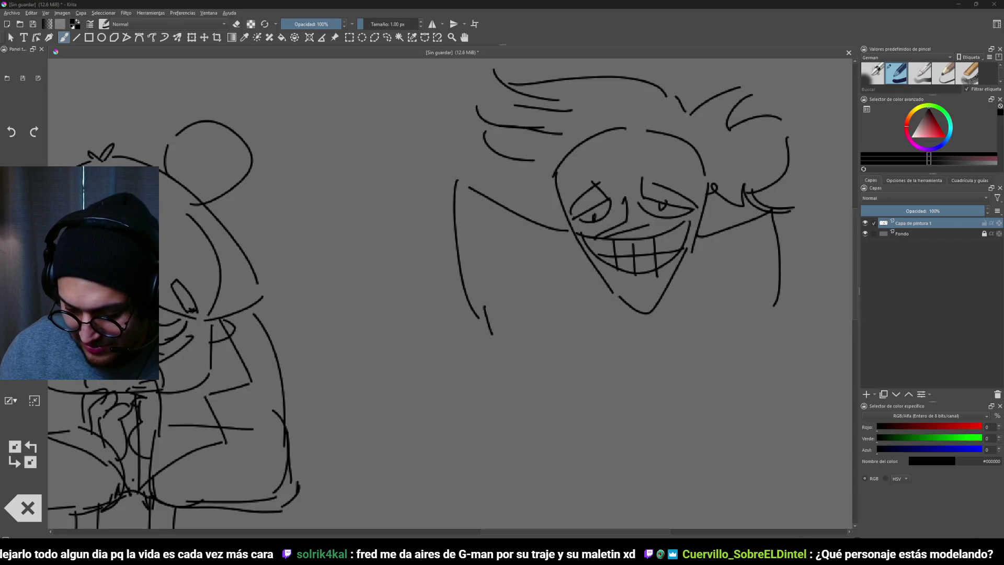
# Hide the Capa de pintura 1 sketch layer and add a new paint layer above the sketches
pyautogui.moveTo(650, 266)
pyautogui.mouseDown()
pyautogui.moveTo(637, 332)
pyautogui.moveTo(680, 304)
pyautogui.moveTo(666, 294)
pyautogui.mouseUp()
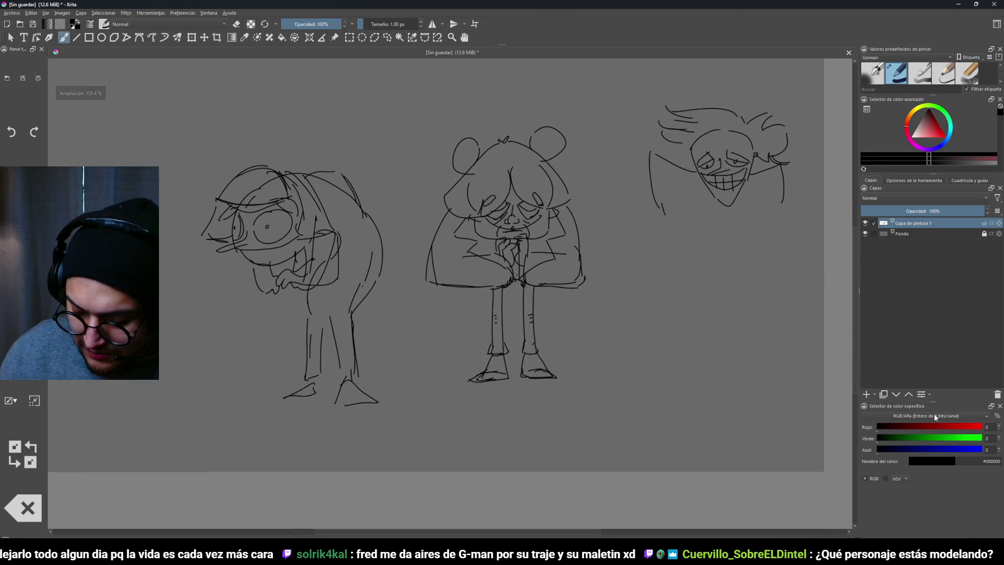
pyautogui.click(866, 222)
pyautogui.click(866, 394)
pyautogui.moveTo(678, 311)
pyautogui.mouseDown()
pyautogui.moveTo(701, 334)
pyautogui.moveTo(767, 314)
pyautogui.mouseUp()
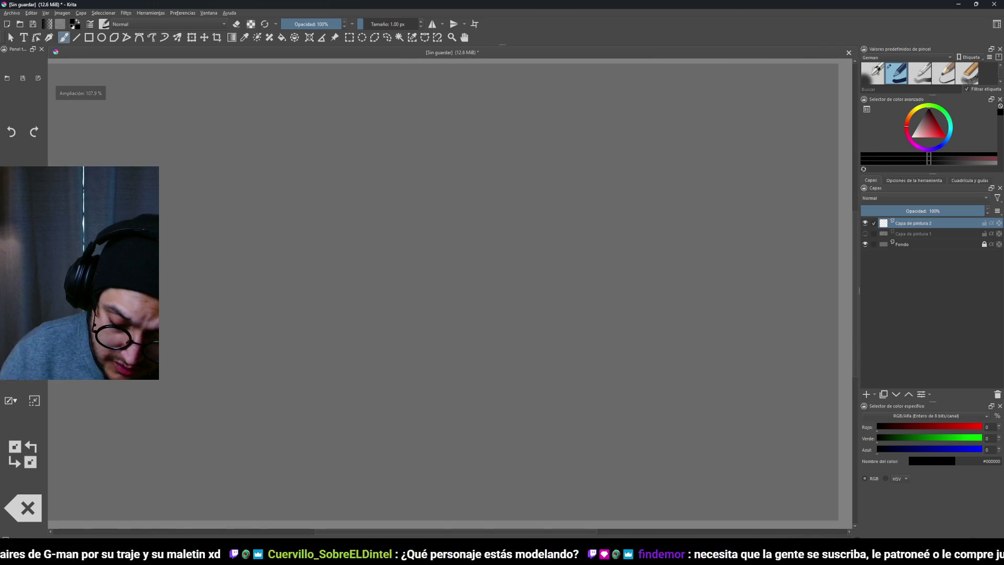
# Sketch a V-shaped chin and close it into a head outline
pyautogui.moveTo(569, 202); pyautogui.dragTo(587, 262)
pyautogui.hotkey('ctrl', 'z')
pyautogui.moveTo(568, 193)
pyautogui.mouseDown()
pyautogui.moveTo(596, 263)
pyautogui.moveTo(634, 217)
pyautogui.mouseUp()
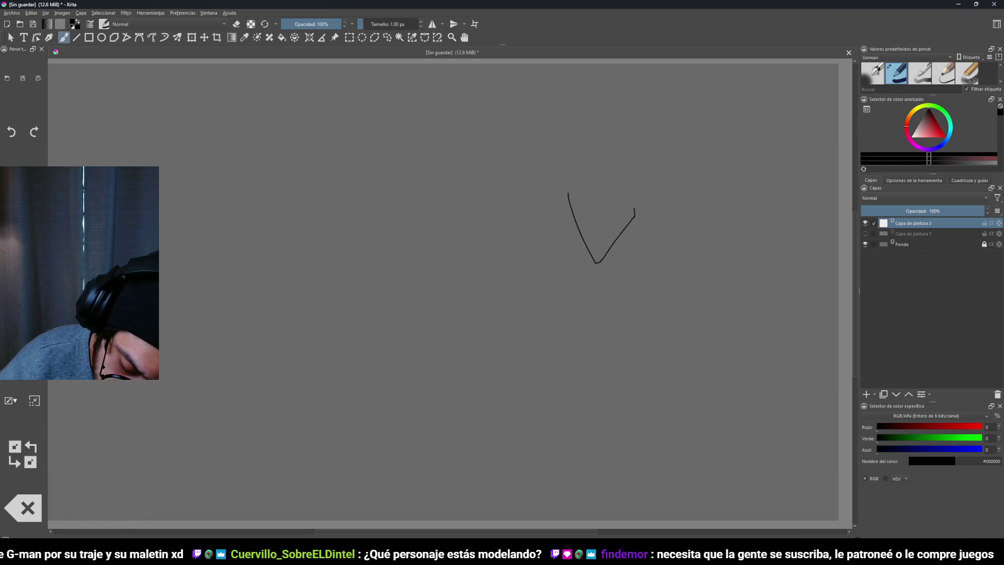
pyautogui.moveTo(569, 193)
pyautogui.mouseDown()
pyautogui.moveTo(580, 171)
pyautogui.moveTo(619, 166)
pyautogui.mouseUp()
pyautogui.moveTo(630, 173); pyautogui.dragTo(634, 207)
pyautogui.scroll(-1, 644, 220)
pyautogui.scroll(2, 643, 220)
# Draw a fringe line across the head and the hood's left and right flaps
pyautogui.moveTo(619, 163)
pyautogui.mouseDown()
pyautogui.moveTo(604, 145)
pyautogui.moveTo(564, 186)
pyautogui.mouseUp()
pyautogui.hotkey('ctrl', 'z')
pyautogui.moveTo(563, 188); pyautogui.dragTo(637, 184)
pyautogui.hotkey('ctrl', 'z')
pyautogui.hotkey('ctrl', 'z')
pyautogui.moveTo(562, 192); pyautogui.dragTo(591, 190)
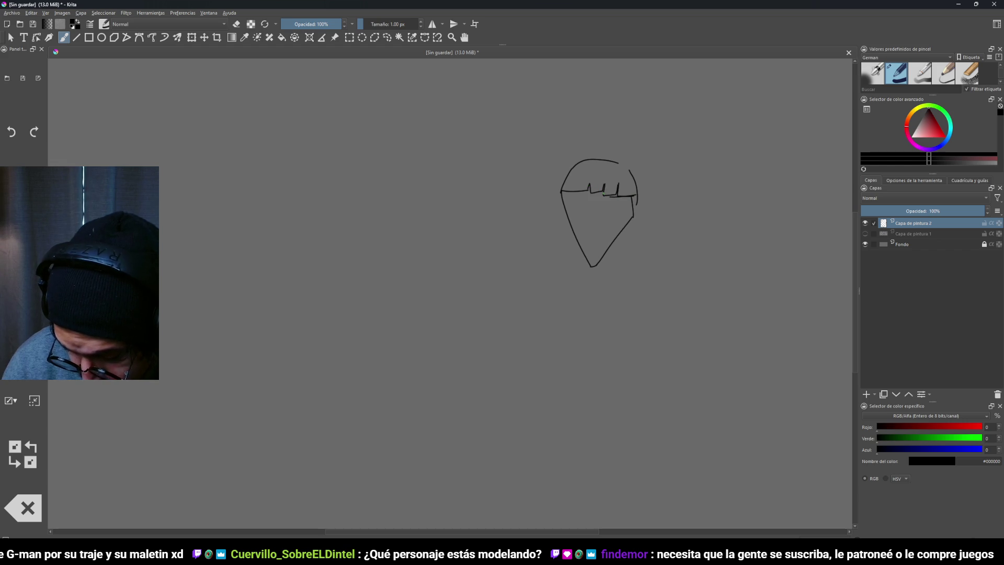
pyautogui.moveTo(562, 193)
pyautogui.mouseDown()
pyautogui.moveTo(528, 222)
pyautogui.moveTo(562, 234)
pyautogui.mouseUp()
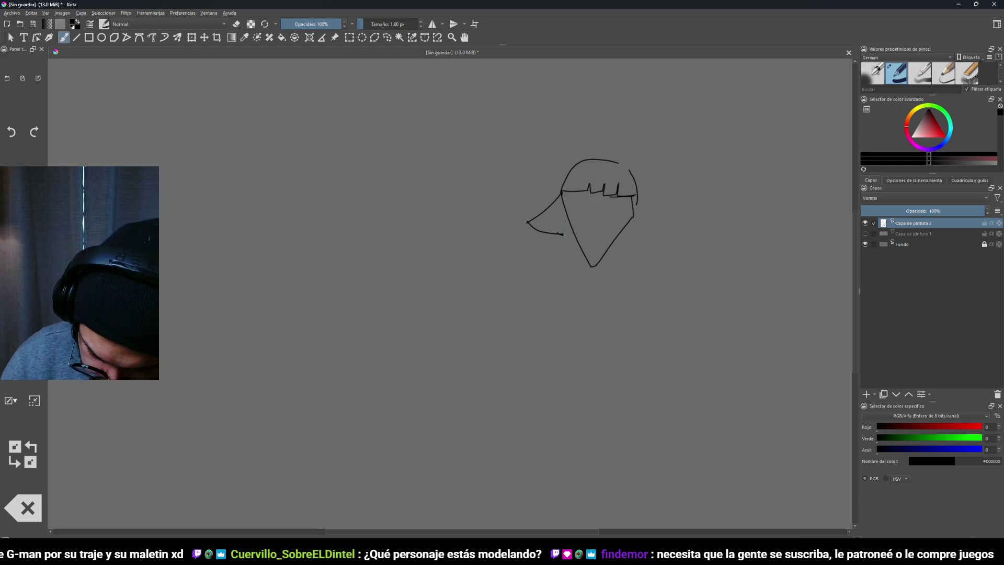
pyautogui.moveTo(635, 197); pyautogui.dragTo(670, 213)
pyautogui.moveTo(670, 213); pyautogui.dragTo(633, 230)
# Add a long stroke with a small loop on the face and a leaf shape above the head
pyautogui.scroll(2, 630, 244)
pyautogui.moveTo(586, 167)
pyautogui.mouseDown()
pyautogui.moveTo(569, 238)
pyautogui.moveTo(580, 205)
pyautogui.moveTo(630, 176)
pyautogui.moveTo(587, 203)
pyautogui.moveTo(561, 183)
pyautogui.moveTo(559, 157)
pyautogui.moveTo(555, 191)
pyautogui.moveTo(609, 215)
pyautogui.moveTo(628, 183)
pyautogui.mouseUp()
pyautogui.scroll(-5, 545, 269)
pyautogui.scroll(6, 544, 269)
pyautogui.scroll(-7, 543, 296)
pyautogui.scroll(5, 523, 321)
pyautogui.scroll(3, 610, 243)
pyautogui.scroll(1, 613, 249)
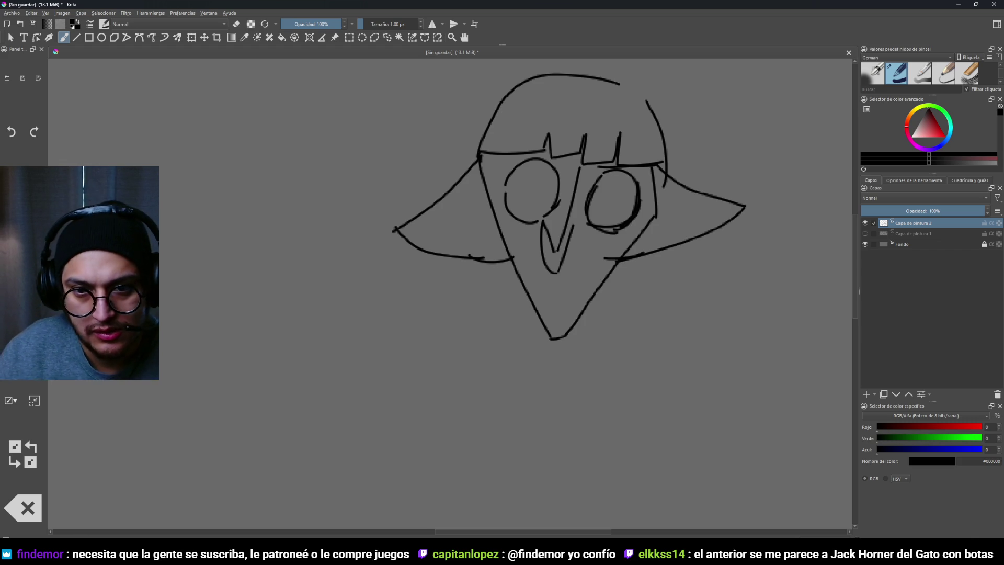
pyautogui.scroll(3, 685, 246)
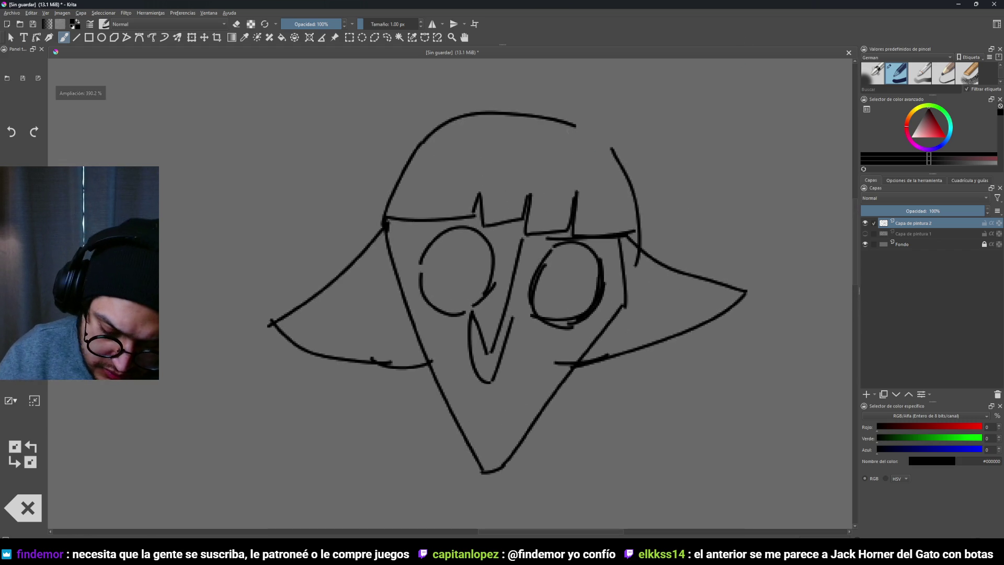
pyautogui.scroll(2, 589, 152)
pyautogui.moveTo(520, 134)
pyautogui.mouseDown()
pyautogui.moveTo(554, 174)
pyautogui.moveTo(589, 150)
pyautogui.mouseUp()
pyautogui.moveTo(597, 150); pyautogui.dragTo(571, 172)
pyautogui.scroll(-2, 633, 289)
pyautogui.scroll(3, 635, 237)
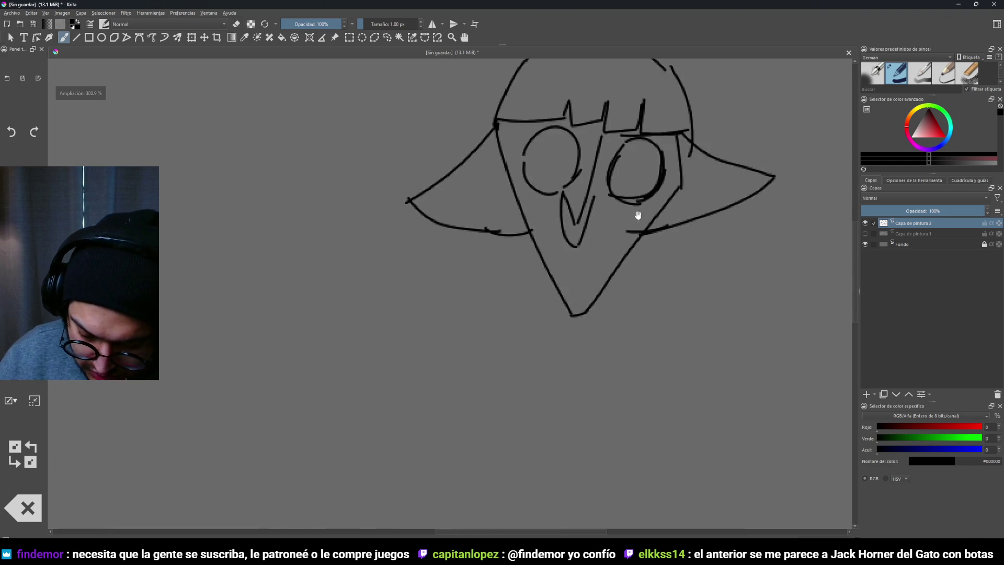
# Draw mouth curves on both sides of the beak, undoing the failed attempts
pyautogui.moveTo(569, 226); pyautogui.dragTo(621, 224)
pyautogui.hotkey('ctrl', 'z')
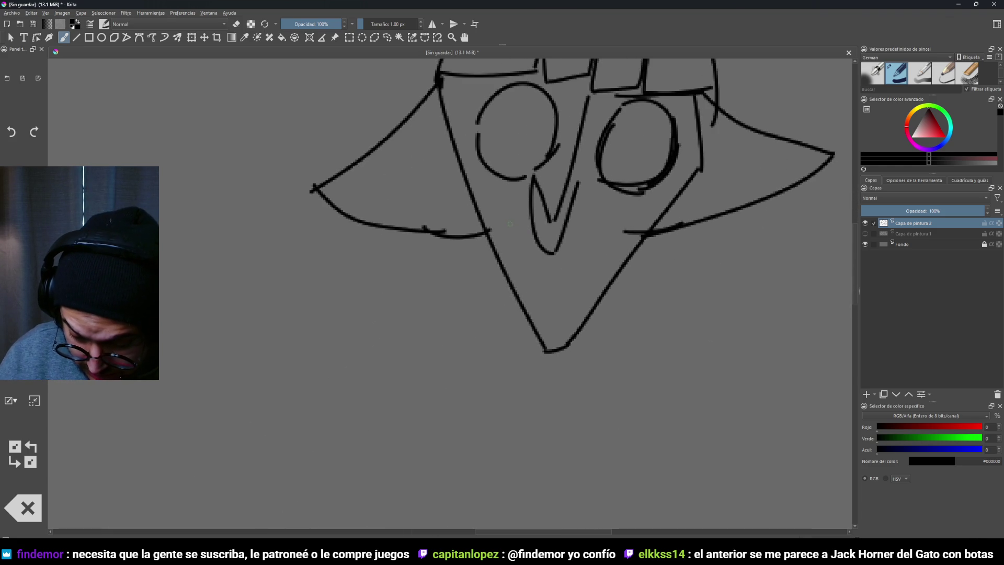
pyautogui.moveTo(501, 222)
pyautogui.mouseDown()
pyautogui.moveTo(635, 223)
pyautogui.moveTo(590, 286)
pyautogui.moveTo(535, 294)
pyautogui.mouseUp()
pyautogui.hotkey('ctrl', 'z')
pyautogui.scroll(-10, 535, 314)
pyautogui.scroll(12, 536, 314)
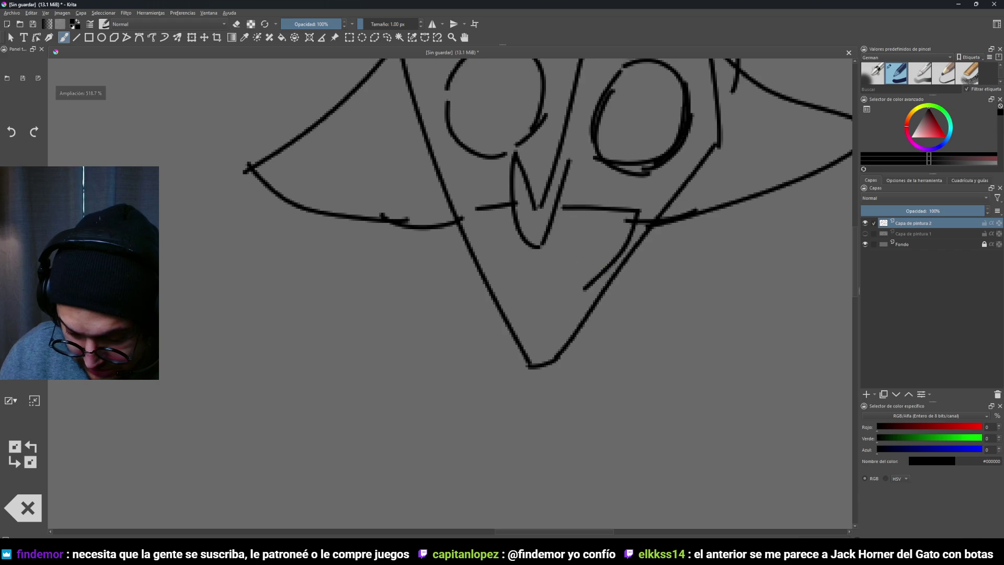
pyautogui.hotkey('ctrl', 'z')
pyautogui.moveTo(463, 184)
pyautogui.mouseDown()
pyautogui.moveTo(521, 214)
pyautogui.moveTo(660, 193)
pyautogui.mouseUp()
pyautogui.moveTo(612, 222); pyautogui.dragTo(632, 263)
pyautogui.scroll(-2, 587, 287)
pyautogui.scroll(3, 632, 226)
pyautogui.scroll(-3, 556, 298)
pyautogui.scroll(2, 564, 195)
pyautogui.hotkey('ctrl', 'z')
# Add lid curves over both eyes and a vertical pupil line through each eye
pyautogui.moveTo(531, 227); pyautogui.dragTo(637, 209)
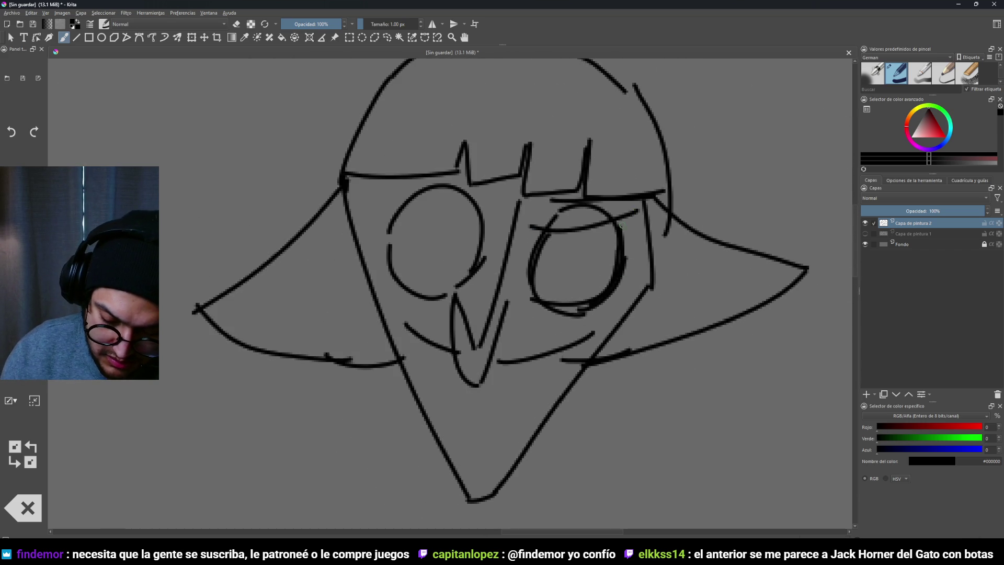
pyautogui.moveTo(500, 218); pyautogui.dragTo(411, 186)
pyautogui.scroll(-4, 478, 365)
pyautogui.scroll(4, 538, 314)
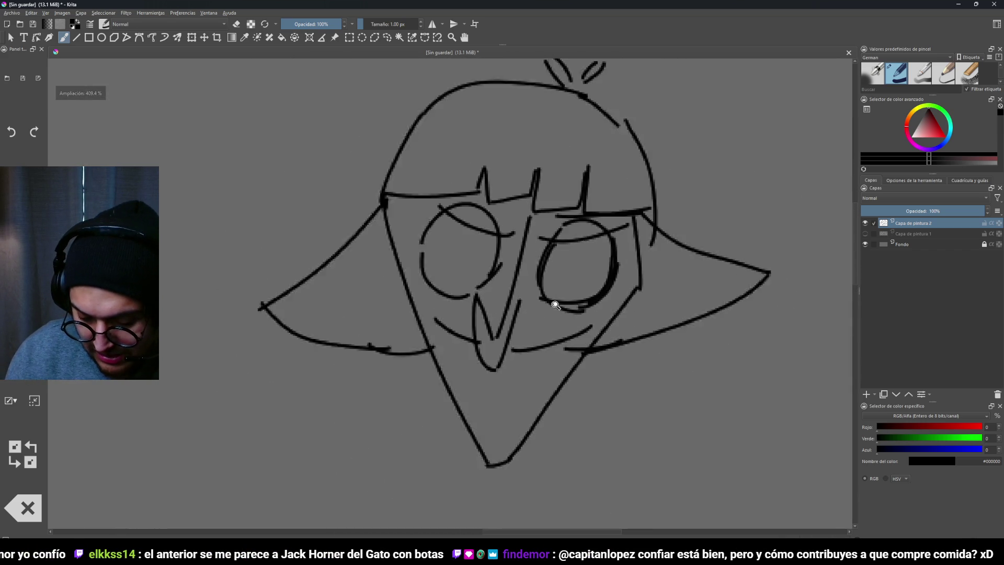
pyautogui.moveTo(579, 230); pyautogui.dragTo(575, 299)
pyautogui.moveTo(441, 210)
pyautogui.mouseDown()
pyautogui.moveTo(416, 296)
pyautogui.moveTo(467, 285)
pyautogui.moveTo(501, 330)
pyautogui.moveTo(531, 298)
pyautogui.moveTo(580, 280)
pyautogui.moveTo(509, 403)
pyautogui.moveTo(602, 301)
pyautogui.moveTo(562, 353)
pyautogui.moveTo(575, 324)
pyautogui.mouseUp()
pyautogui.scroll(-2, 576, 334)
pyautogui.scroll(1, 565, 345)
pyautogui.scroll(-1, 600, 306)
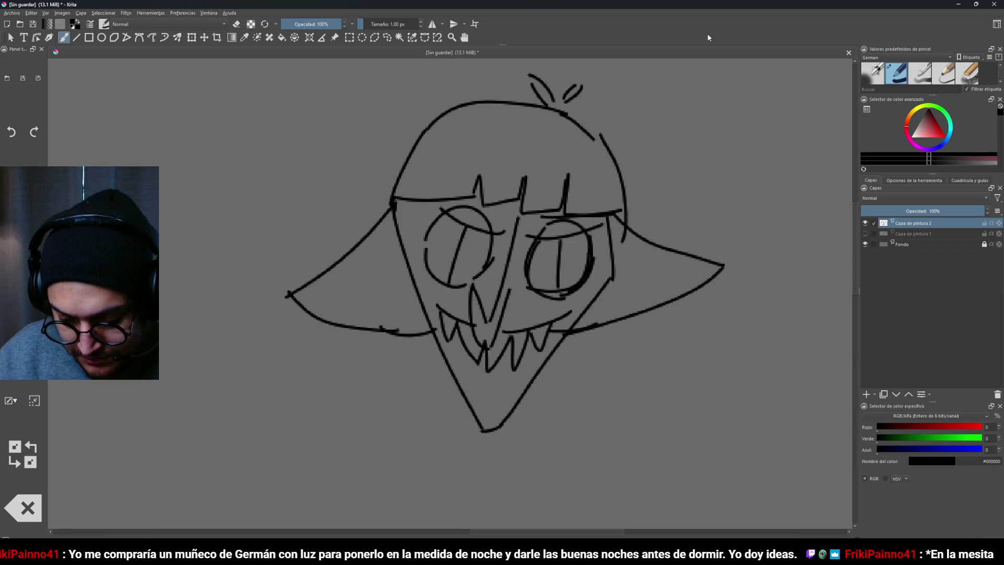
# Erase the rough teeth and left mouth strokes, then switch back to drawing
pyautogui.scroll(-5, 616, 258)
pyautogui.scroll(10, 630, 278)
pyautogui.press('e')
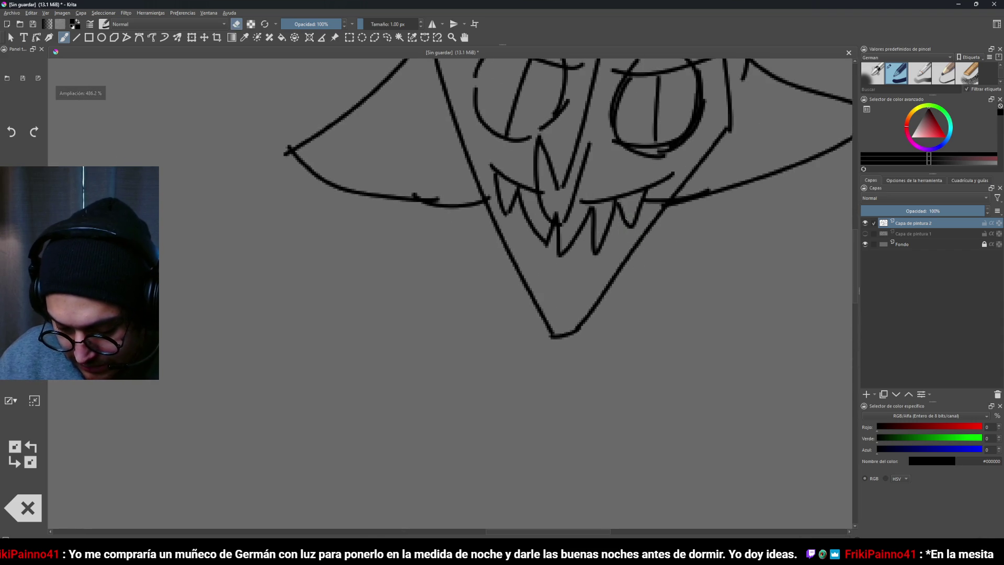
pyautogui.moveTo(607, 220)
pyautogui.mouseDown()
pyautogui.moveTo(597, 241)
pyautogui.moveTo(586, 220)
pyautogui.moveTo(622, 228)
pyautogui.moveTo(662, 192)
pyautogui.moveTo(596, 254)
pyautogui.moveTo(561, 255)
pyautogui.moveTo(544, 238)
pyautogui.moveTo(560, 214)
pyautogui.moveTo(544, 233)
pyautogui.moveTo(492, 180)
pyautogui.mouseUp()
pyautogui.moveTo(547, 218); pyautogui.dragTo(560, 230)
pyautogui.press('e')
# Redraw the grin's left mouth edge, the line along the bottom of the teeth, and the lower lip
pyautogui.scroll(-5, 600, 218)
pyautogui.scroll(5, 567, 239)
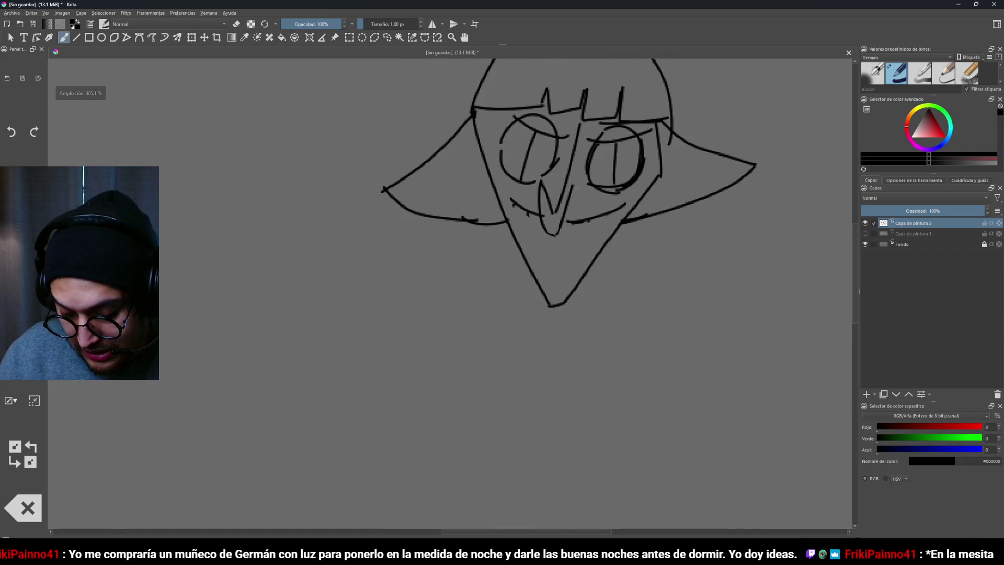
pyautogui.scroll(2, 581, 235)
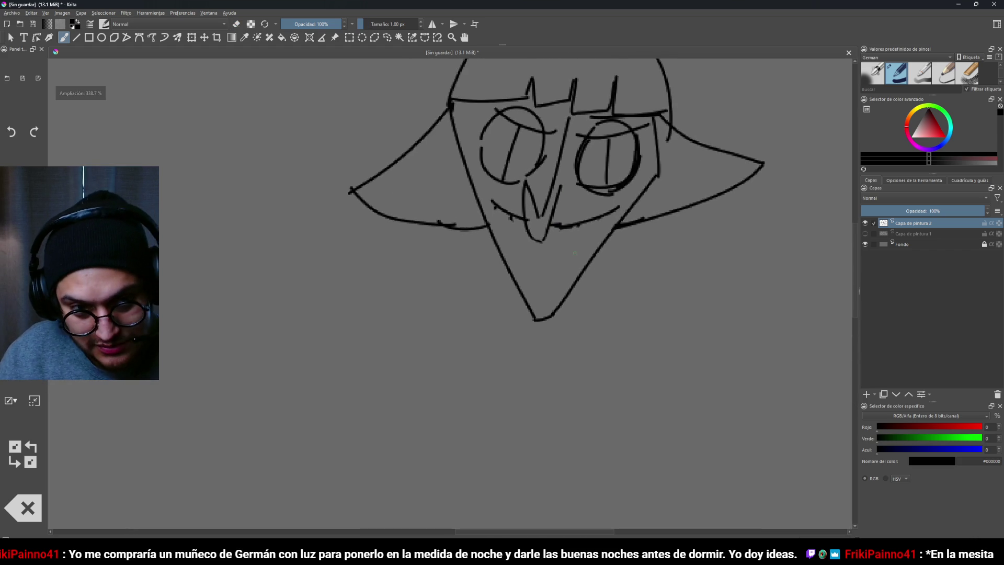
pyautogui.moveTo(590, 256); pyautogui.dragTo(606, 224)
pyautogui.moveTo(508, 177)
pyautogui.mouseDown()
pyautogui.moveTo(516, 214)
pyautogui.moveTo(591, 209)
pyautogui.moveTo(596, 225)
pyautogui.moveTo(612, 191)
pyautogui.moveTo(633, 181)
pyautogui.mouseUp()
pyautogui.moveTo(513, 217); pyautogui.dragTo(622, 233)
pyautogui.scroll(-5, 527, 336)
pyautogui.scroll(5, 627, 238)
pyautogui.moveTo(495, 210)
pyautogui.mouseDown()
pyautogui.moveTo(530, 244)
pyautogui.moveTo(620, 209)
pyautogui.moveTo(552, 251)
pyautogui.mouseUp()
# Add several vertical strokes down the left side of the face
pyautogui.scroll(-5, 518, 352)
pyautogui.scroll(6, 523, 344)
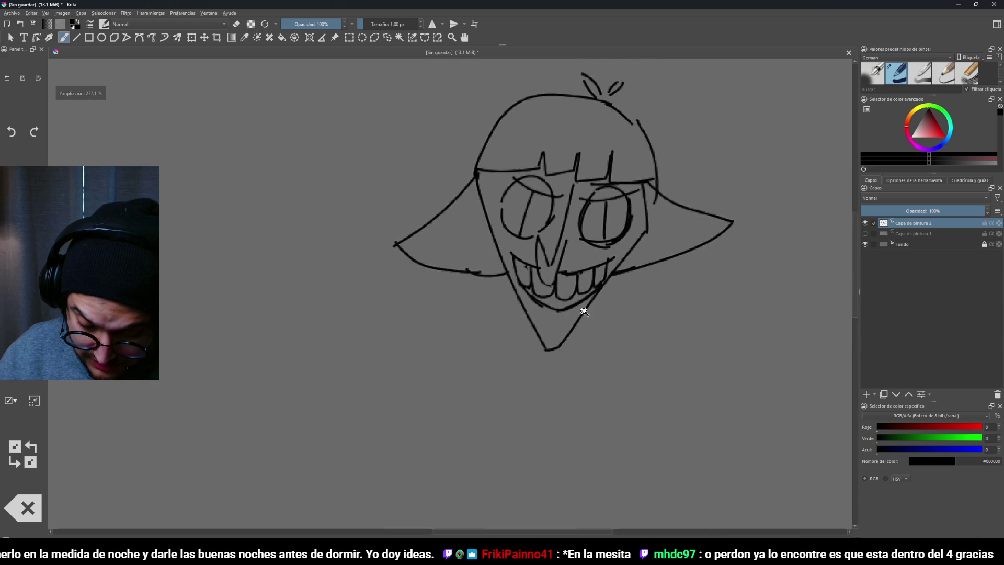
pyautogui.scroll(3, 585, 315)
pyautogui.scroll(-6, 556, 309)
pyautogui.scroll(5, 641, 224)
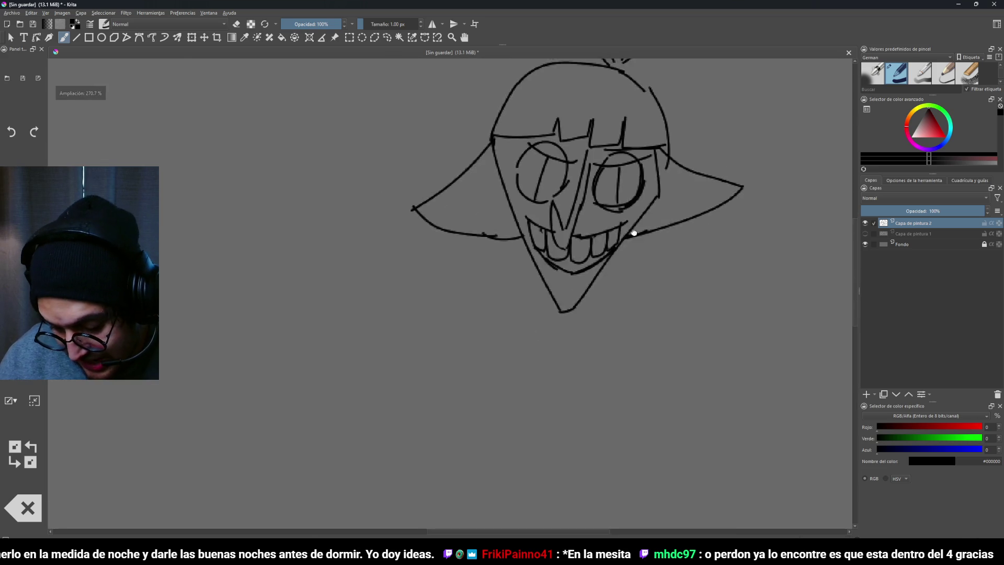
pyautogui.scroll(2, 641, 225)
pyautogui.scroll(-2, 629, 311)
pyautogui.scroll(-3, 630, 312)
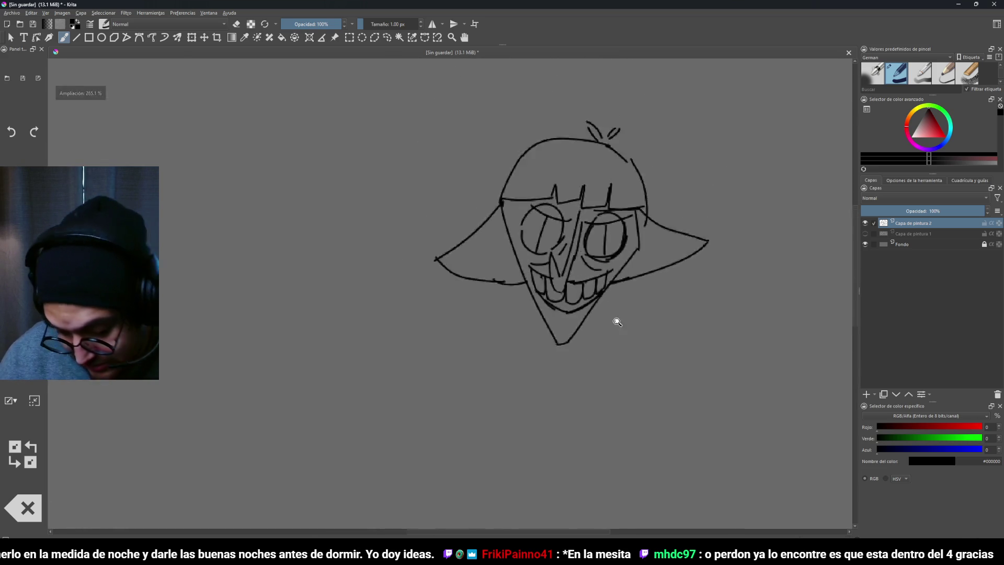
pyautogui.scroll(2, 607, 325)
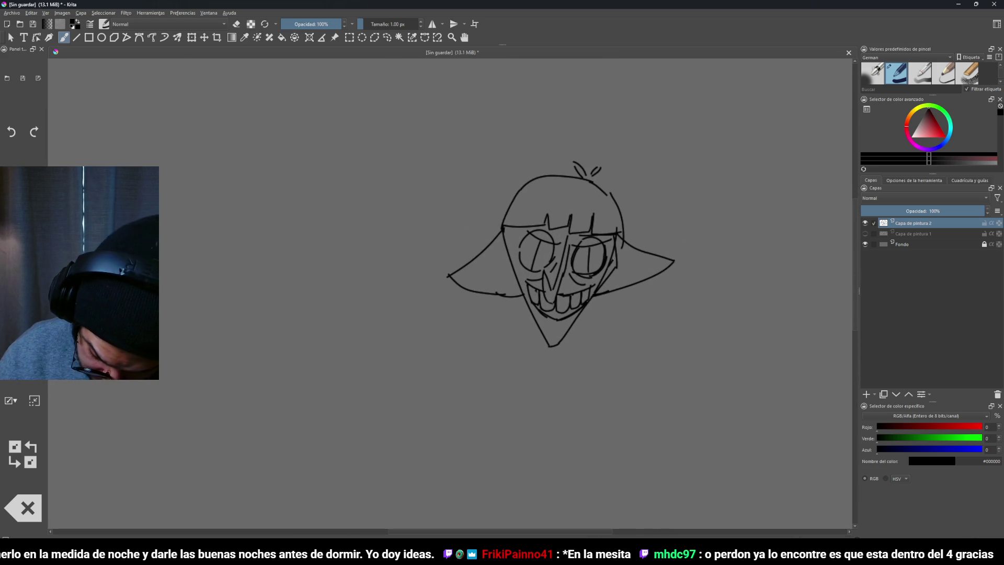
pyautogui.scroll(-3, 555, 364)
pyautogui.scroll(1, 606, 316)
pyautogui.moveTo(559, 292); pyautogui.dragTo(559, 324)
pyautogui.moveTo(552, 265); pyautogui.dragTo(554, 320)
pyautogui.moveTo(556, 306); pyautogui.dragTo(557, 325)
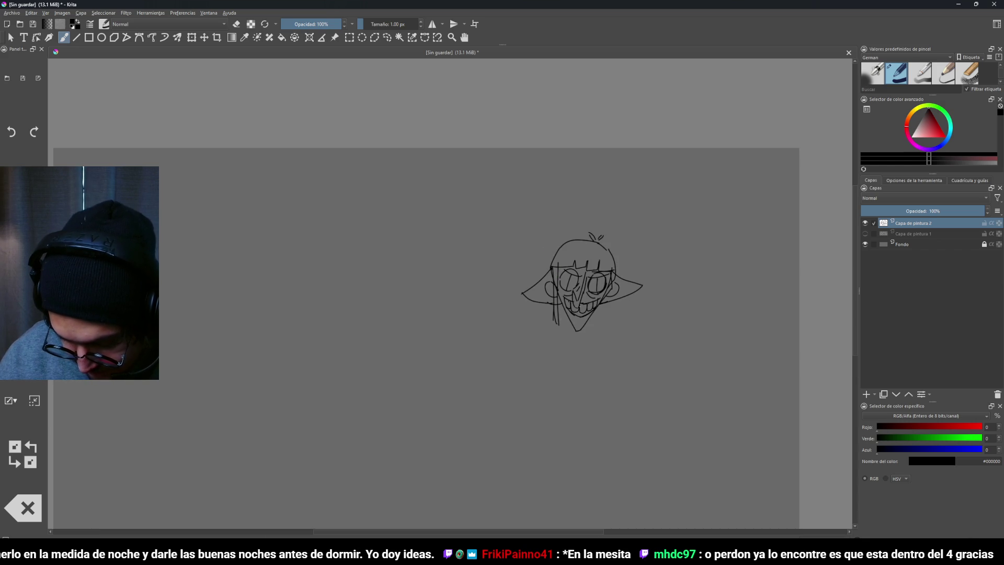
pyautogui.scroll(-3, 591, 377)
pyautogui.scroll(5, 629, 293)
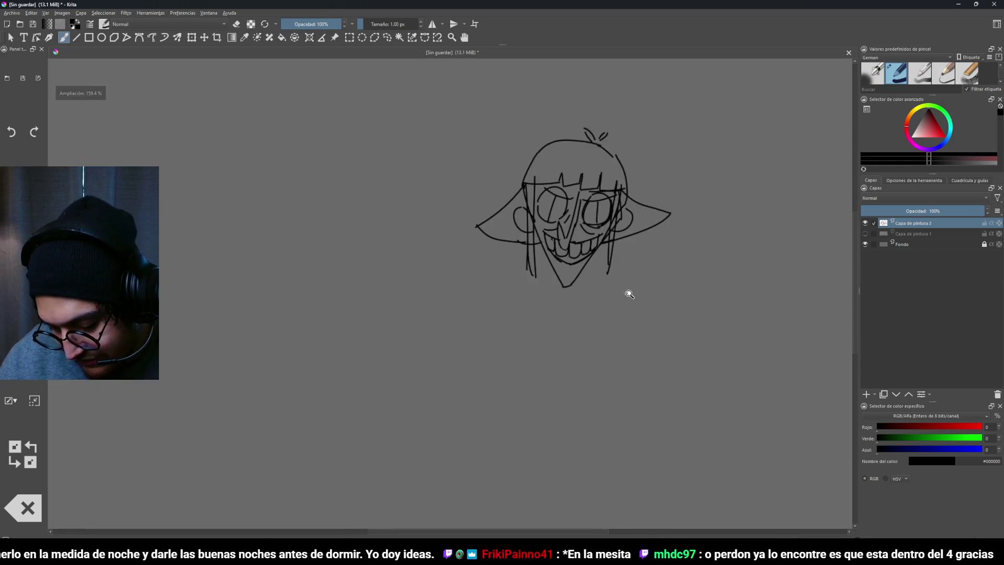
pyautogui.scroll(1, 629, 293)
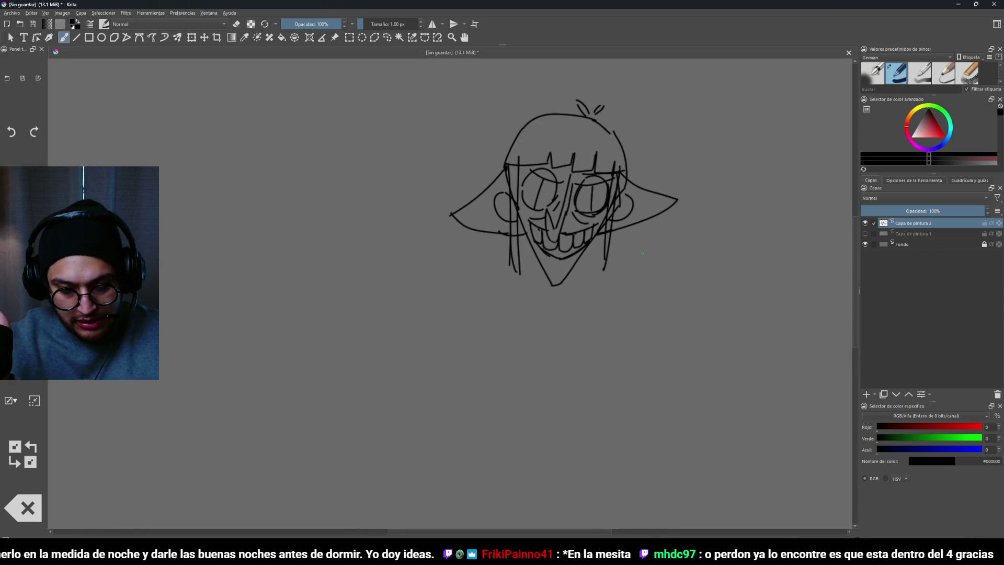
# Move to empty canvas and draw a long thin box for the first flowchart step
pyautogui.moveTo(405, 249); pyautogui.dragTo(599, 236)
pyautogui.scroll(-1, 426, 239)
pyautogui.scroll(4, 535, 260)
pyautogui.moveTo(253, 189)
pyautogui.mouseDown()
pyautogui.moveTo(252, 210)
pyautogui.moveTo(442, 212)
pyautogui.moveTo(455, 196)
pyautogui.moveTo(246, 196)
pyautogui.mouseUp()
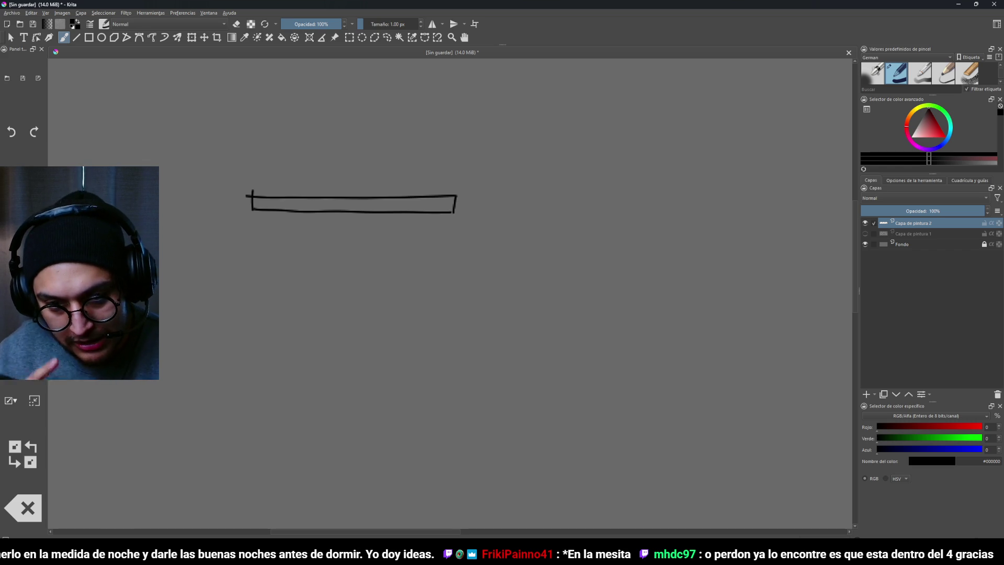
# Letter the word STREAM above the first box
pyautogui.scroll(-4, 502, 194)
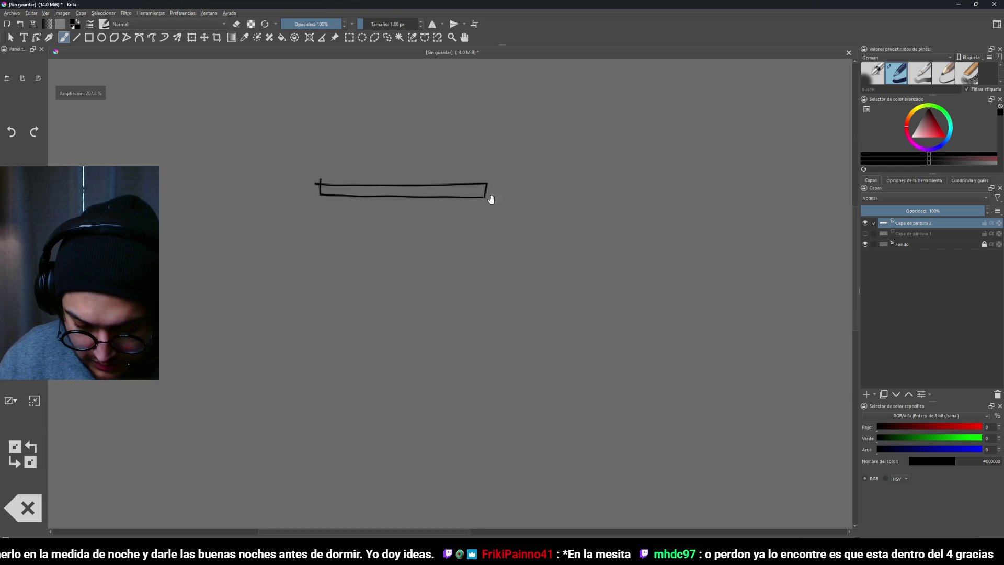
pyautogui.scroll(3, 453, 253)
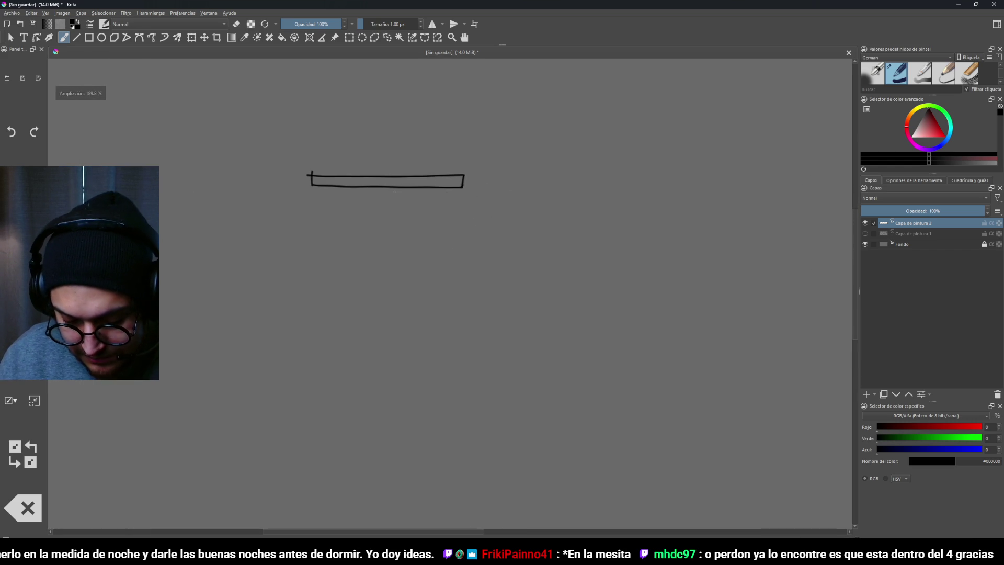
pyautogui.moveTo(351, 157); pyautogui.dragTo(343, 171)
pyautogui.moveTo(354, 158)
pyautogui.mouseDown()
pyautogui.moveTo(365, 157)
pyautogui.moveTo(359, 170)
pyautogui.moveTo(381, 168)
pyautogui.mouseUp()
pyautogui.moveTo(384, 168); pyautogui.dragTo(411, 157)
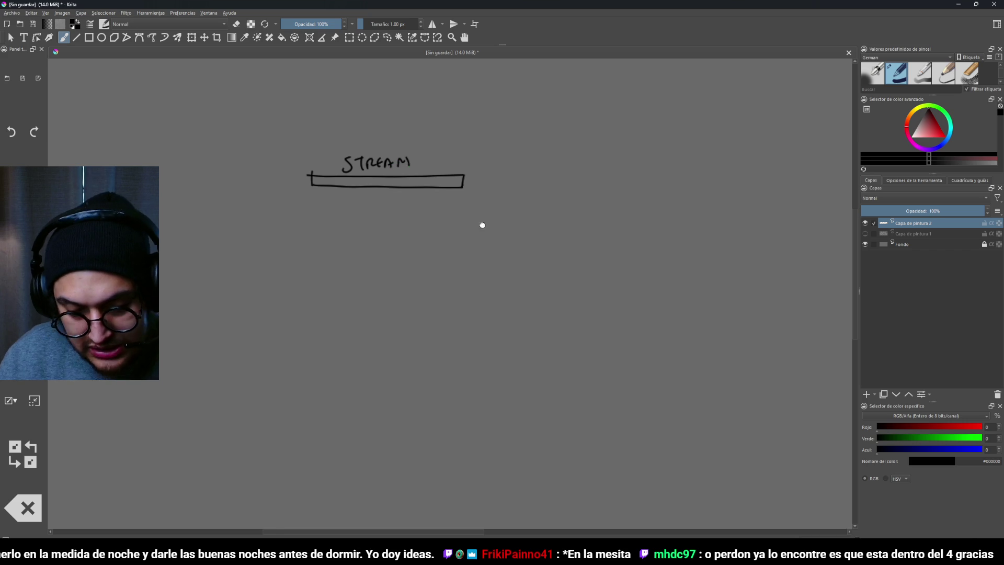
pyautogui.scroll(2, 453, 230)
pyautogui.scroll(-1, 437, 241)
# Draw a second box labelled VIDEO C. and a small box labelled P
pyautogui.moveTo(410, 208)
pyautogui.mouseDown()
pyautogui.moveTo(419, 220)
pyautogui.moveTo(495, 220)
pyautogui.moveTo(407, 208)
pyautogui.moveTo(430, 189)
pyautogui.mouseUp()
pyautogui.moveTo(434, 191); pyautogui.dragTo(455, 196)
pyautogui.moveTo(455, 190)
pyautogui.mouseDown()
pyautogui.moveTo(475, 197)
pyautogui.moveTo(474, 217)
pyautogui.moveTo(494, 202)
pyautogui.mouseUp()
pyautogui.click(481, 195)
pyautogui.scroll(1, 527, 221)
pyautogui.moveTo(495, 202); pyautogui.dragTo(476, 217)
pyautogui.moveTo(473, 174); pyautogui.dragTo(475, 186)
# Draw a JUEGO circle with arrows arcing to STREAM and VIDEO C
pyautogui.hscroll(-5, 570, 235)
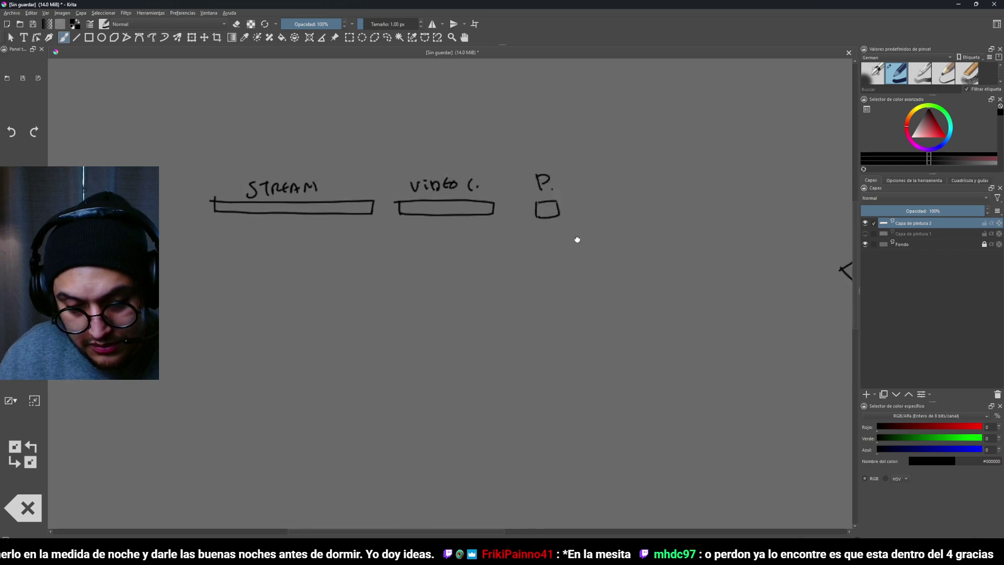
pyautogui.scroll(-1, 427, 224)
pyautogui.scroll(1, 545, 224)
pyautogui.moveTo(327, 168)
pyautogui.mouseDown()
pyautogui.moveTo(390, 212)
pyautogui.moveTo(292, 183)
pyautogui.moveTo(294, 226)
pyautogui.moveTo(318, 215)
pyautogui.mouseUp()
pyautogui.moveTo(326, 212); pyautogui.dragTo(326, 215)
pyautogui.moveTo(334, 206); pyautogui.dragTo(335, 216)
pyautogui.moveTo(341, 205)
pyautogui.mouseDown()
pyautogui.moveTo(378, 175)
pyautogui.moveTo(450, 155)
pyautogui.moveTo(606, 166)
pyautogui.moveTo(613, 157)
pyautogui.mouseUp()
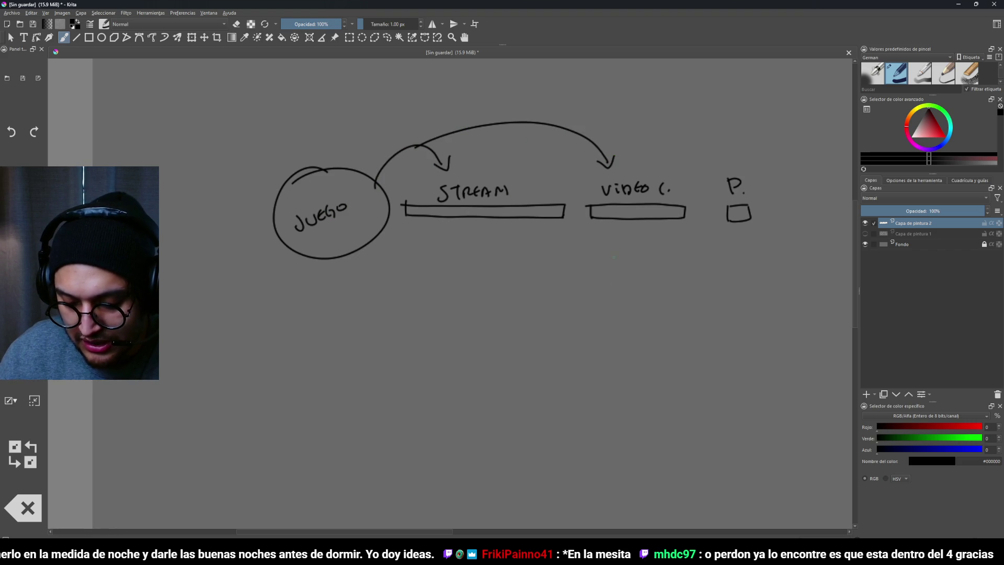
# Add a STEAM/ITCH circle below P, with arrows from VIDEO C. to it and onto P
pyautogui.moveTo(715, 277)
pyautogui.mouseDown()
pyautogui.moveTo(720, 320)
pyautogui.moveTo(710, 273)
pyautogui.moveTo(759, 265)
pyautogui.moveTo(774, 286)
pyautogui.mouseUp()
pyautogui.moveTo(780, 277)
pyautogui.mouseDown()
pyautogui.moveTo(776, 292)
pyautogui.moveTo(786, 292)
pyautogui.mouseUp()
pyautogui.moveTo(792, 274); pyautogui.dragTo(792, 291)
pyautogui.moveTo(621, 231)
pyautogui.mouseDown()
pyautogui.moveTo(626, 256)
pyautogui.moveTo(668, 297)
pyautogui.mouseUp()
pyautogui.moveTo(672, 282); pyautogui.dragTo(662, 299)
pyautogui.moveTo(643, 168)
pyautogui.mouseDown()
pyautogui.moveTo(645, 155)
pyautogui.moveTo(731, 160)
pyautogui.mouseUp()
pyautogui.moveTo(738, 141); pyautogui.dragTo(732, 160)
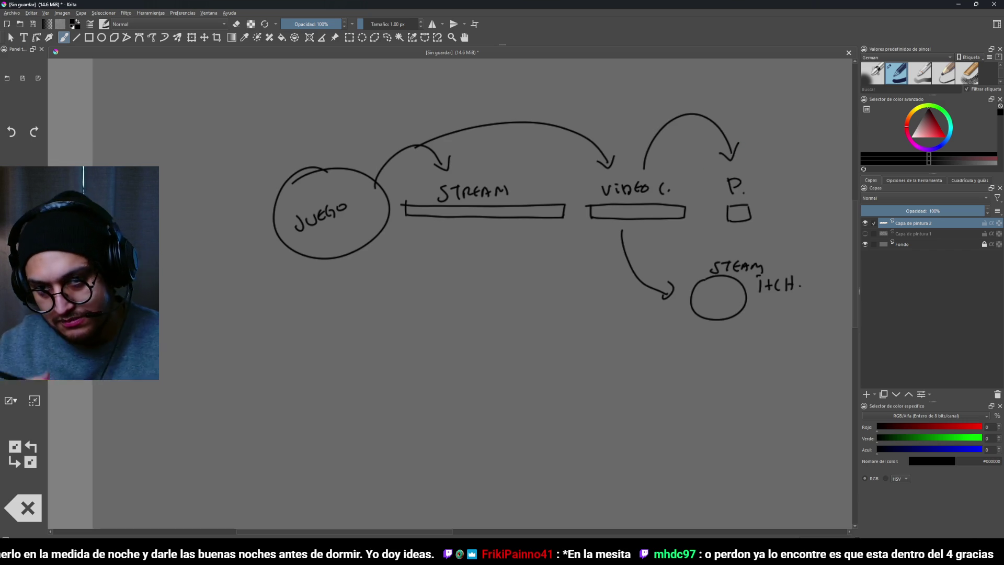
# Strike through JUEGO and P, and undo the stray arcs drawn around STREAM
pyautogui.moveTo(397, 231); pyautogui.dragTo(366, 265)
pyautogui.moveTo(257, 297); pyautogui.dragTo(322, 255)
pyautogui.moveTo(681, 233); pyautogui.dragTo(751, 220)
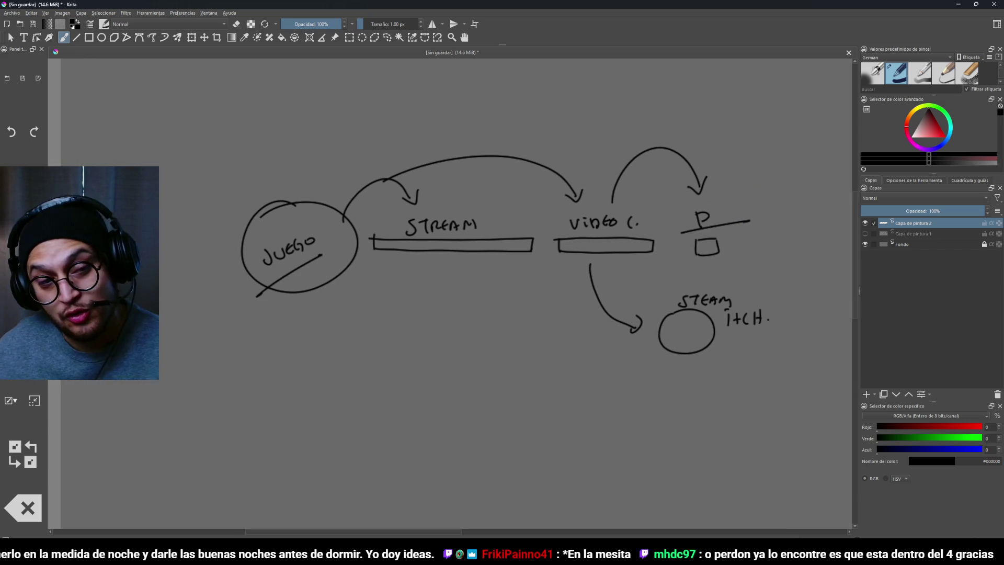
pyautogui.moveTo(498, 213)
pyautogui.mouseDown()
pyautogui.moveTo(478, 199)
pyautogui.moveTo(495, 222)
pyautogui.moveTo(356, 274)
pyautogui.mouseUp()
pyautogui.hotkey('ctrl', 'z')
pyautogui.hotkey('ctrl', 'z')
pyautogui.moveTo(497, 222)
pyautogui.mouseDown()
pyautogui.moveTo(387, 264)
pyautogui.moveTo(474, 252)
pyautogui.mouseUp()
pyautogui.hotkey('ctrl', 'z')
pyautogui.hotkey('ctrl', 'shift', 'z')
pyautogui.hotkey('ctrl', 'z')
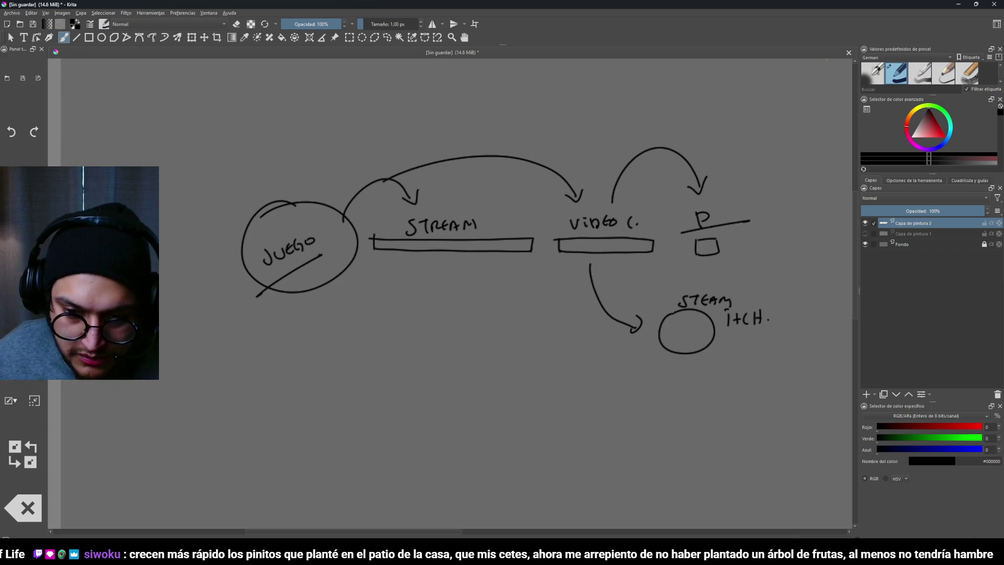
pyautogui.scroll(-3, 668, 272)
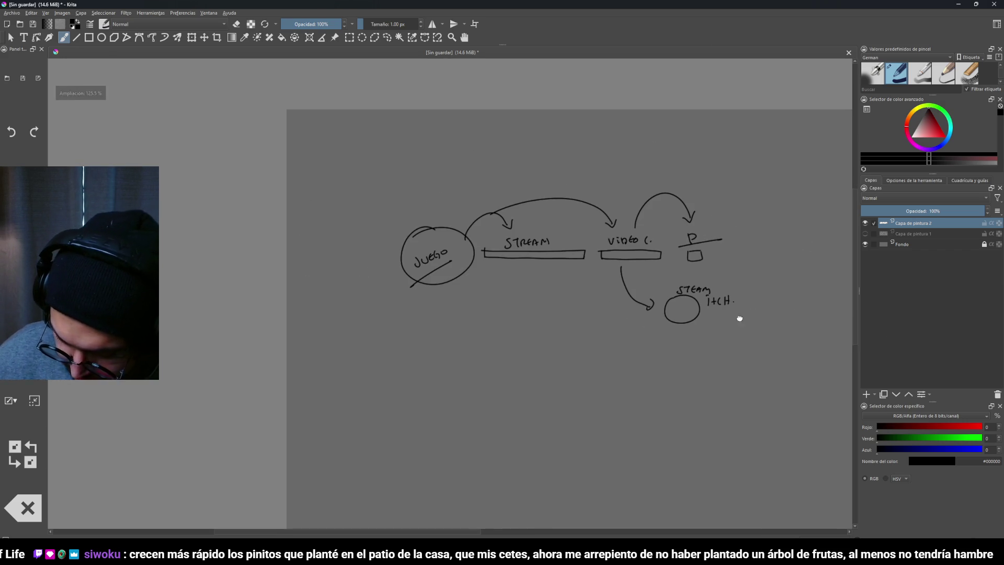